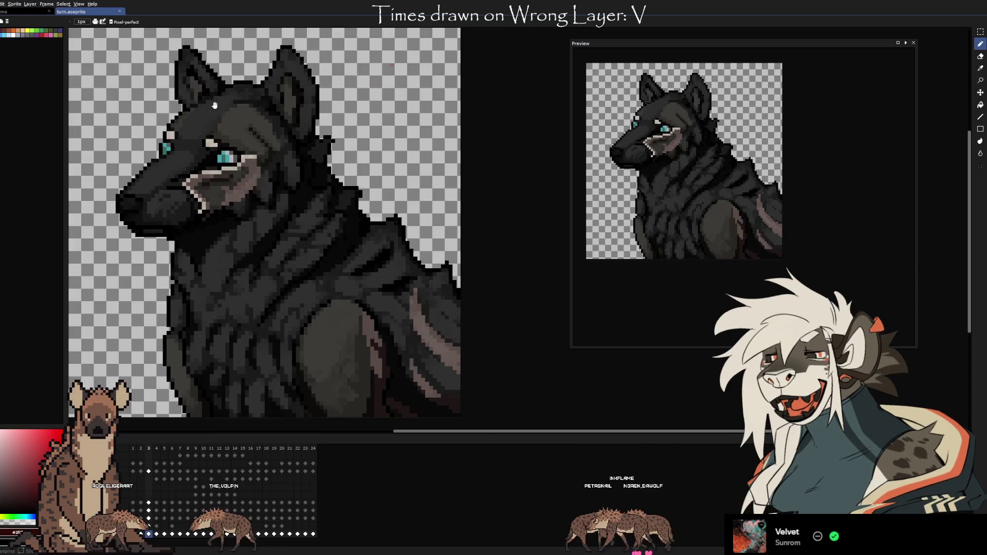
# - In Aseprite, step back through the dark wolf animation from frame 23 to frames 18 and 14
pyautogui.press('Left')
pyautogui.press('Left')
pyautogui.press('Left')
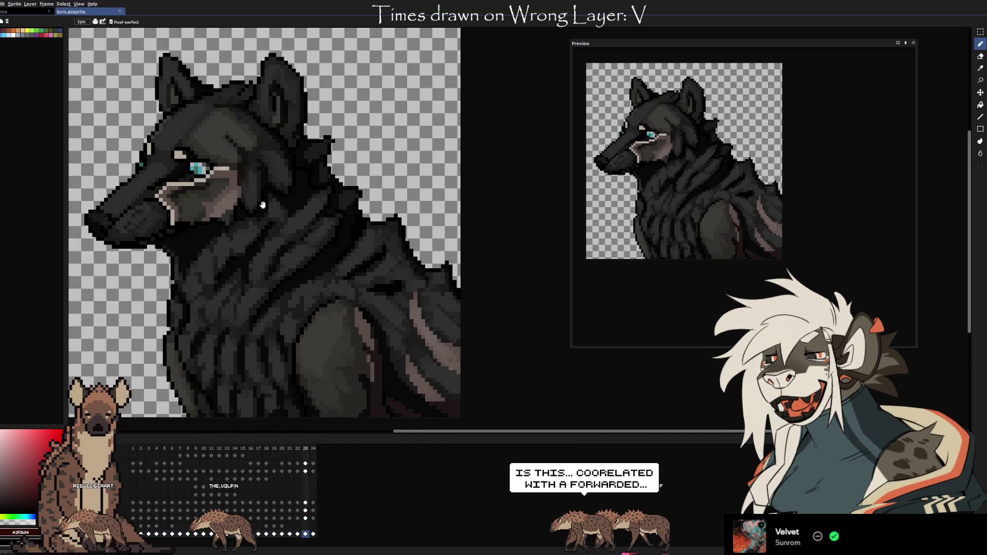
pyautogui.press('Left')
pyautogui.press('Left')
pyautogui.press('Left')
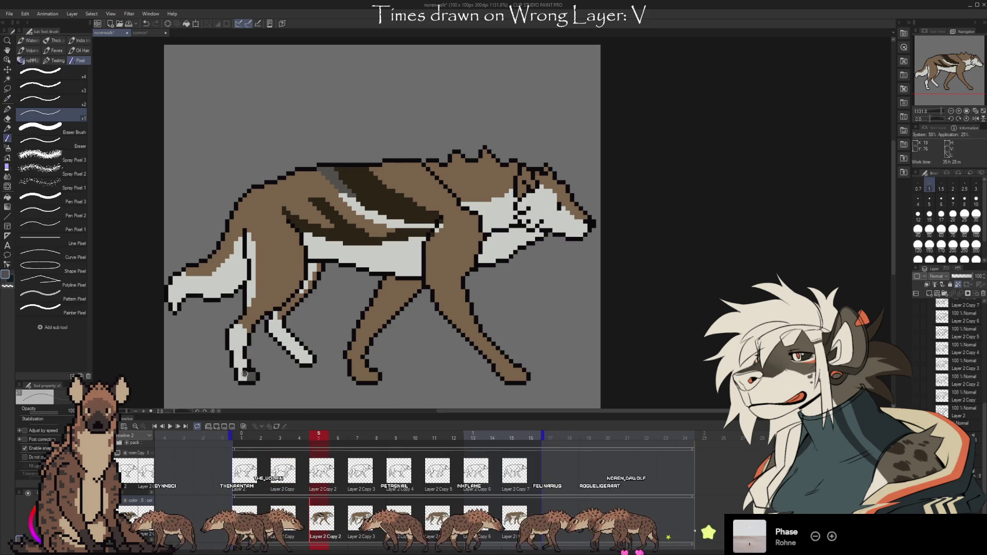
# - Paint the wolf's front foreleg and foot dark grey, then sample a dark colour from the drawing
pyautogui.moveTo(240, 332); pyautogui.dragTo(236, 366)
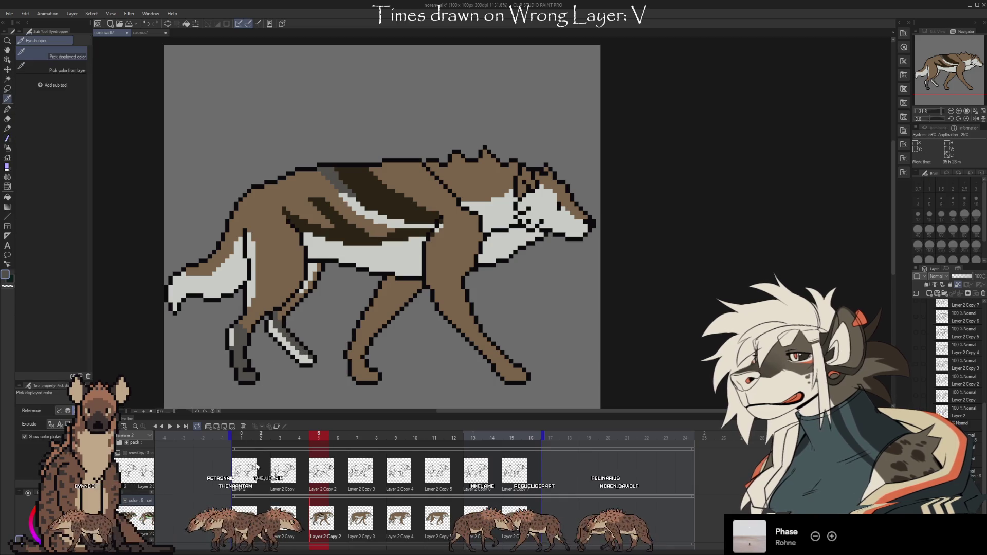
pyautogui.press('i')
pyautogui.click(281, 519)
pyautogui.click(331, 529)
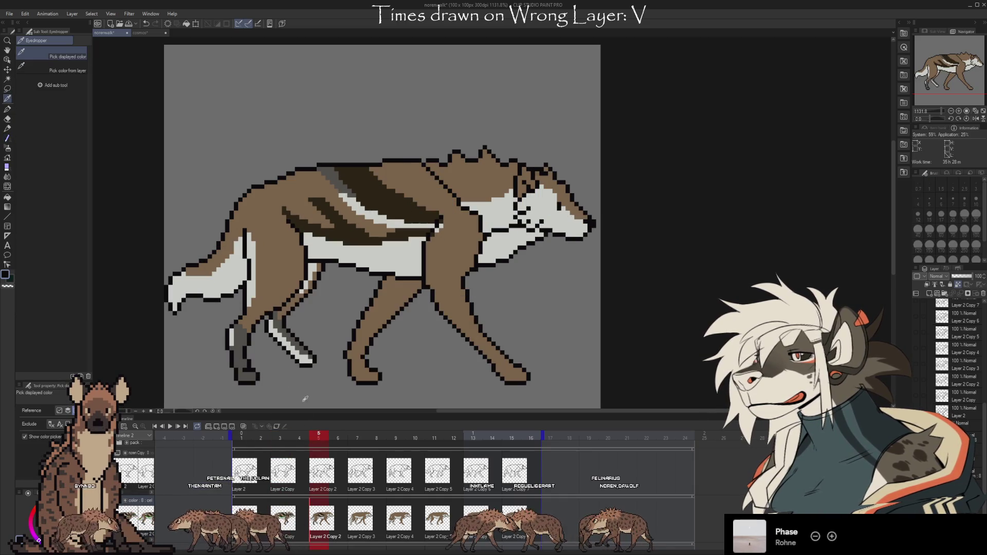
pyautogui.press('b')
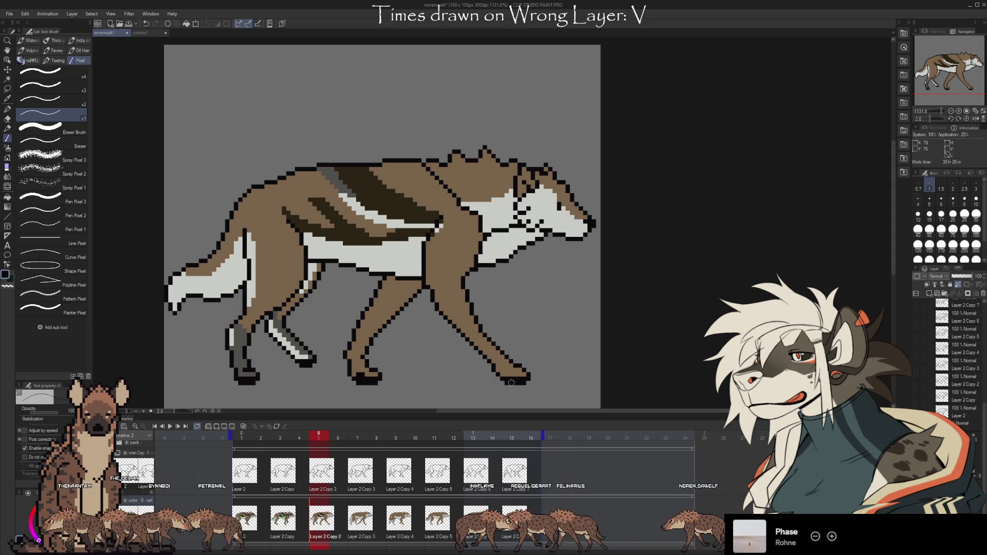
# - Compare frame 5's walking pose against frame 3 by flipping between the two frames
pyautogui.click(282, 520)
pyautogui.click(320, 525)
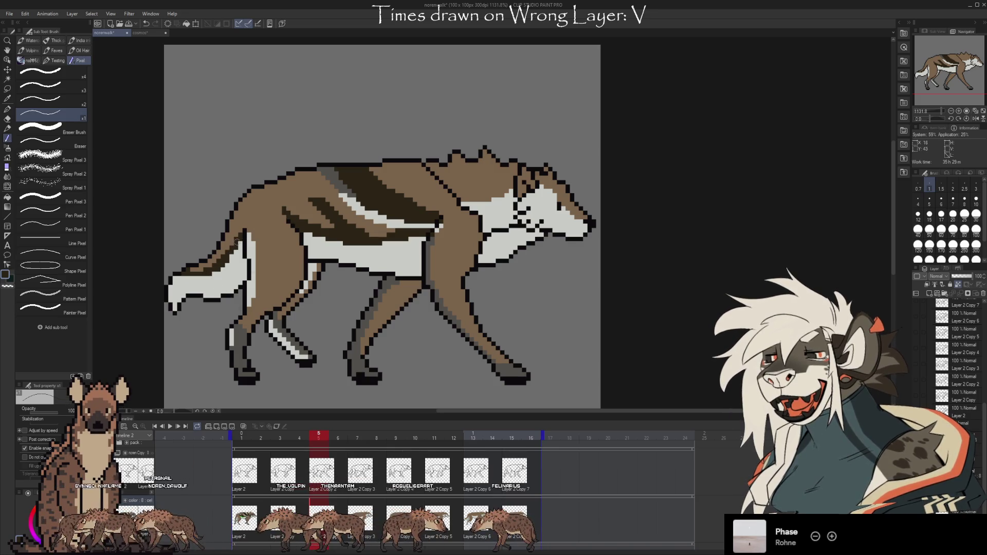
pyautogui.press('Left')
pyautogui.press('Left')
pyautogui.press('Right')
pyautogui.press('Right')
pyautogui.press('Left')
pyautogui.press('Left')
pyautogui.press('Right')
pyautogui.press('Right')
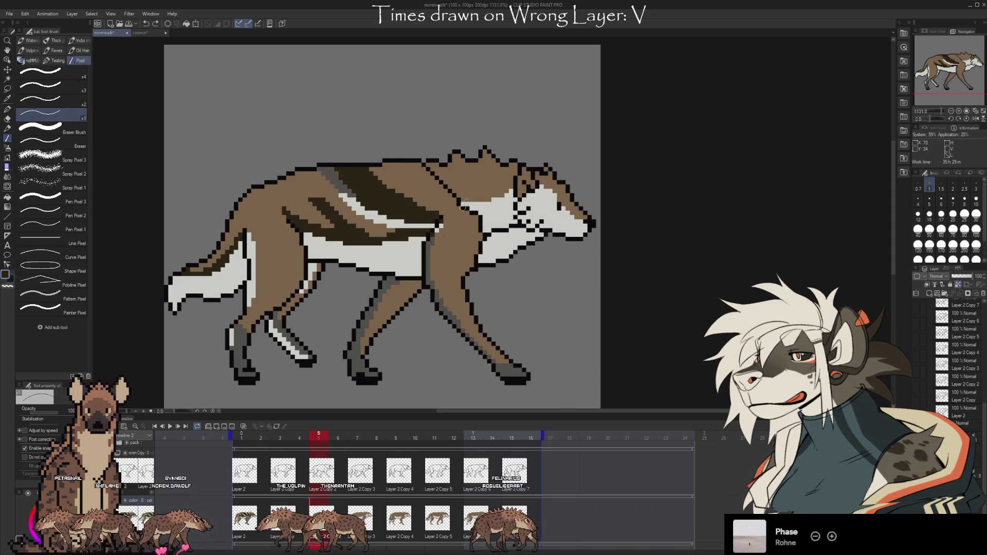
pyautogui.press('Left')
pyautogui.press('Left')
pyautogui.press('Right')
pyautogui.press('Right')
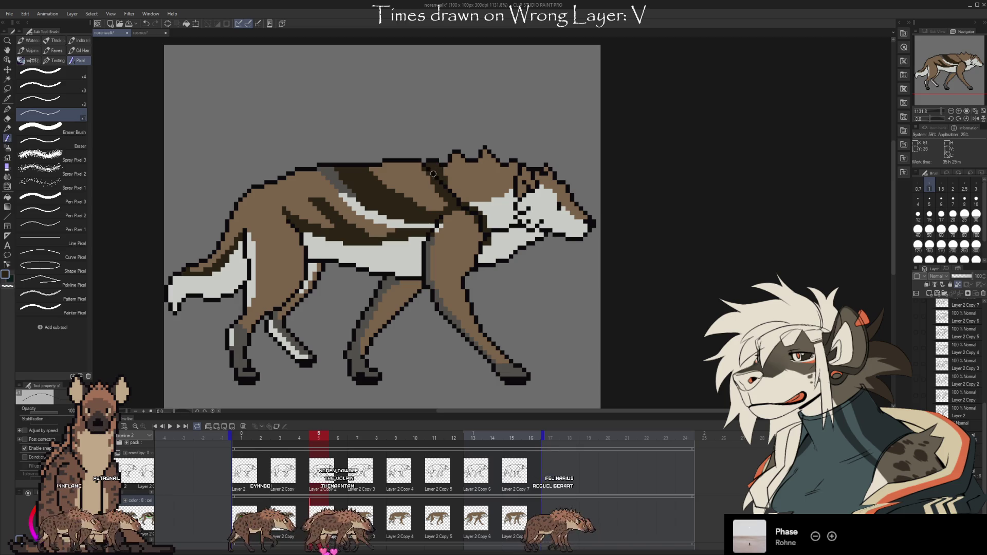
# - Undo to restore frame 5's dark neck outline, checking frame 3 for reference
pyautogui.press('Left')
pyautogui.press('Left')
pyautogui.press('Right')
pyautogui.press('Right')
pyautogui.press('Left')
pyautogui.press('Left')
pyautogui.hotkey('ctrl', 'z')
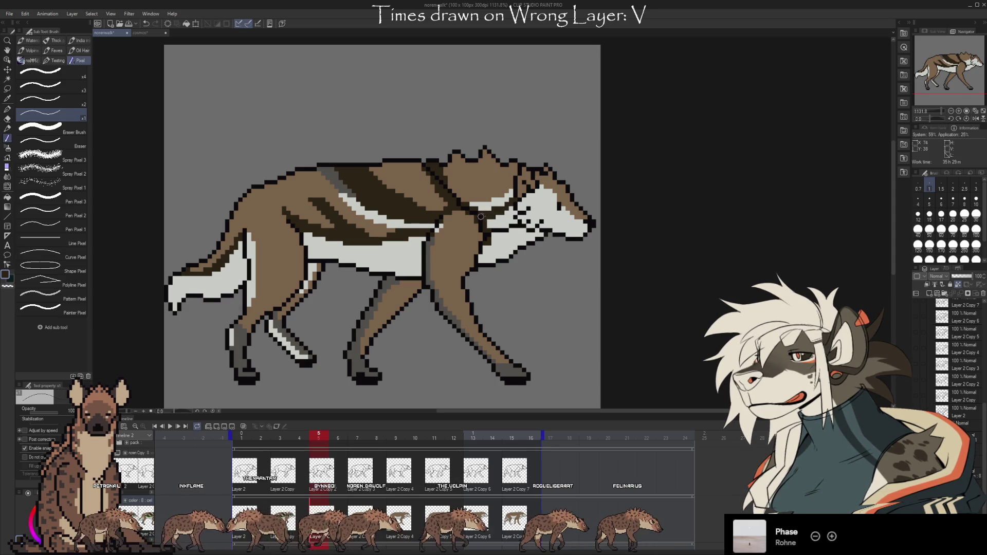
pyautogui.click(283, 519)
pyautogui.click(321, 519)
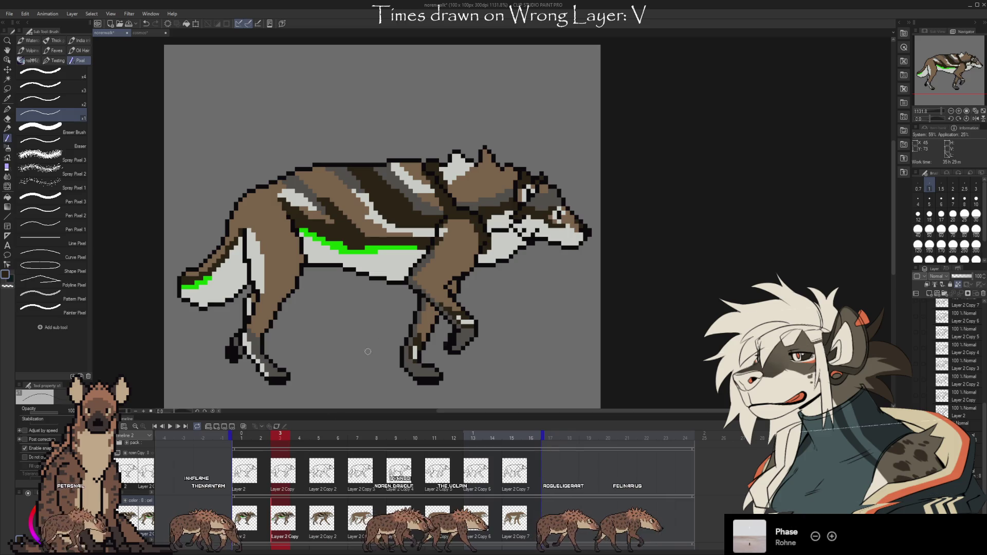
# - Shade the white neck stripe on frame 5 darker grey and compare it with frame 3
pyautogui.moveTo(506, 198); pyautogui.dragTo(473, 204)
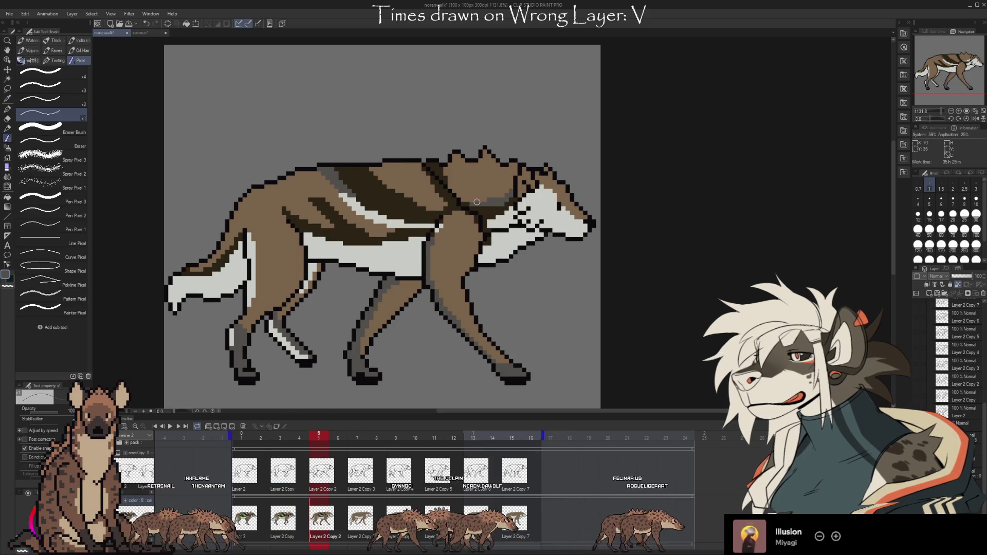
pyautogui.press('Left')
pyautogui.press('Left')
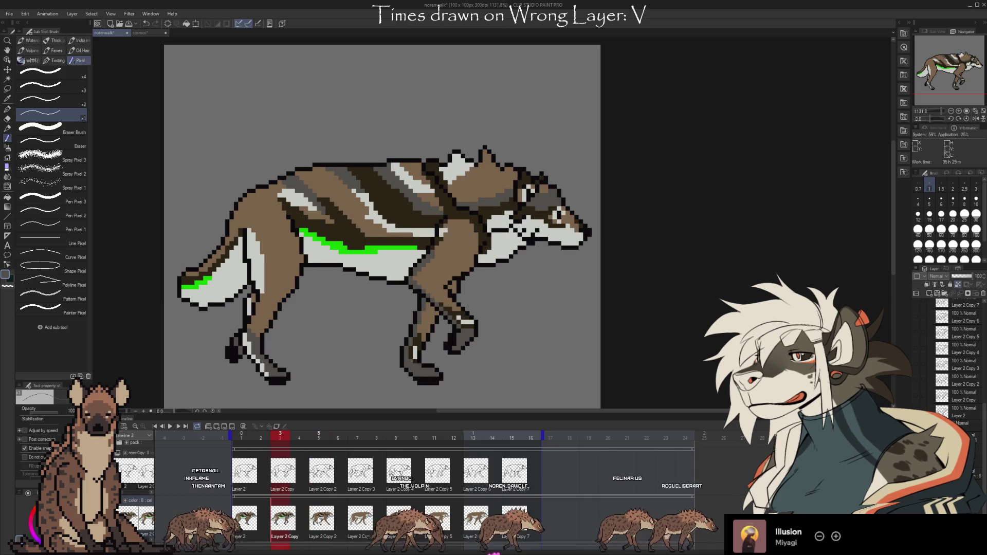
pyautogui.press('Right')
pyautogui.press('Right')
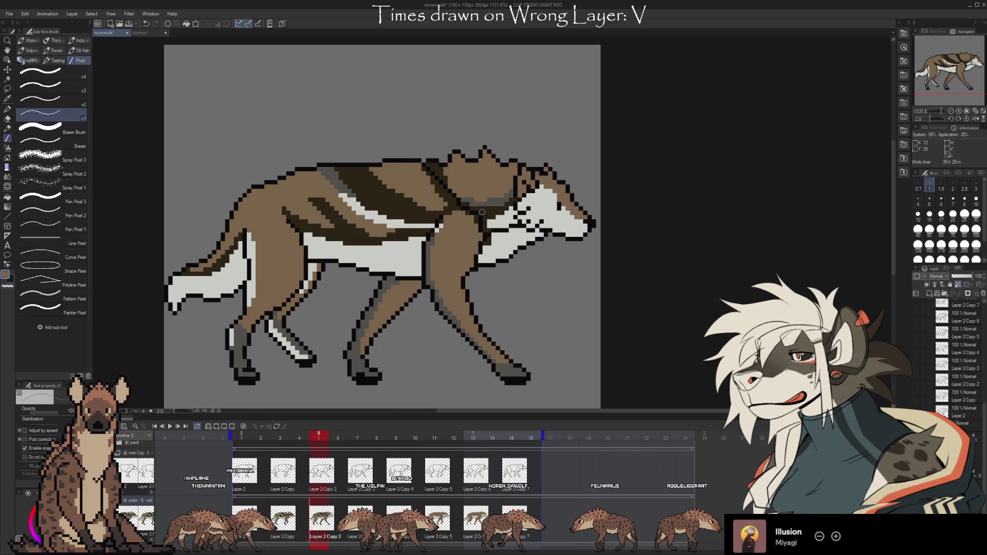
pyautogui.press('Left')
pyautogui.press('Left')
pyautogui.press('Right')
pyautogui.press('Right')
pyautogui.press('Left')
pyautogui.press('Left')
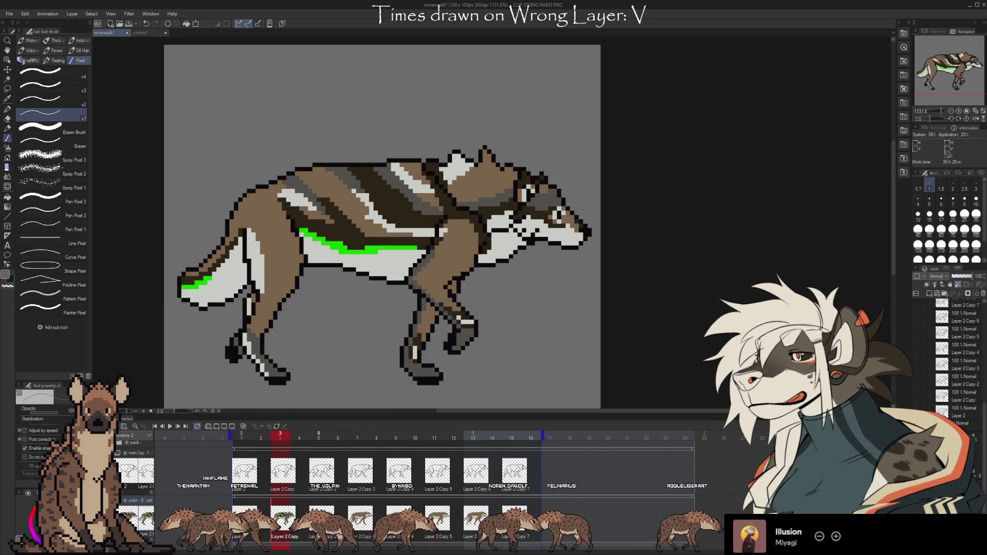
pyautogui.press('Right')
pyautogui.press('Right')
pyautogui.keyDown('alt'); pyautogui.click(507, 191); pyautogui.keyUp('alt')
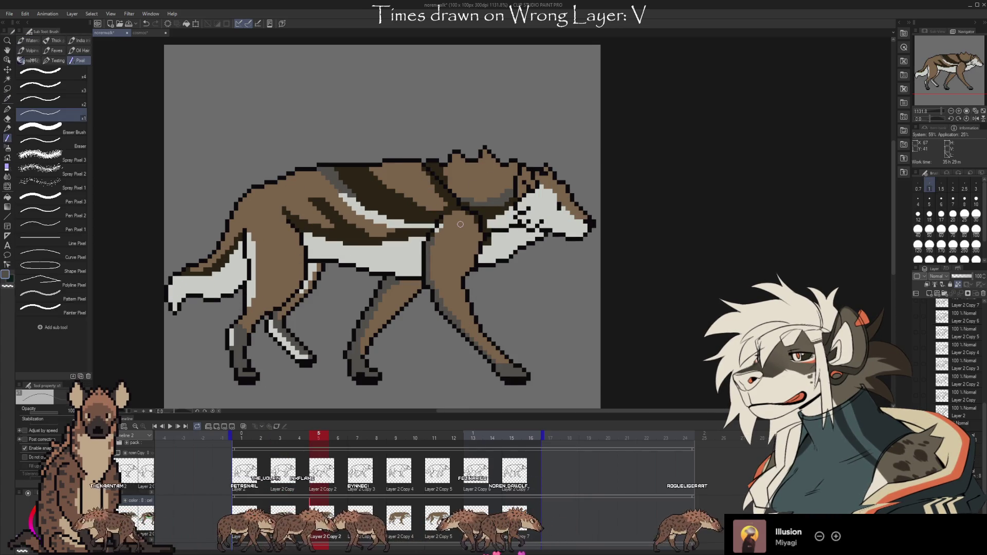
# - Flip between frames 3, 4 and 5 to check the neck shading, ending on frame 4
pyautogui.press('Left')
pyautogui.press('Left')
pyautogui.press('Right')
pyautogui.press('Right')
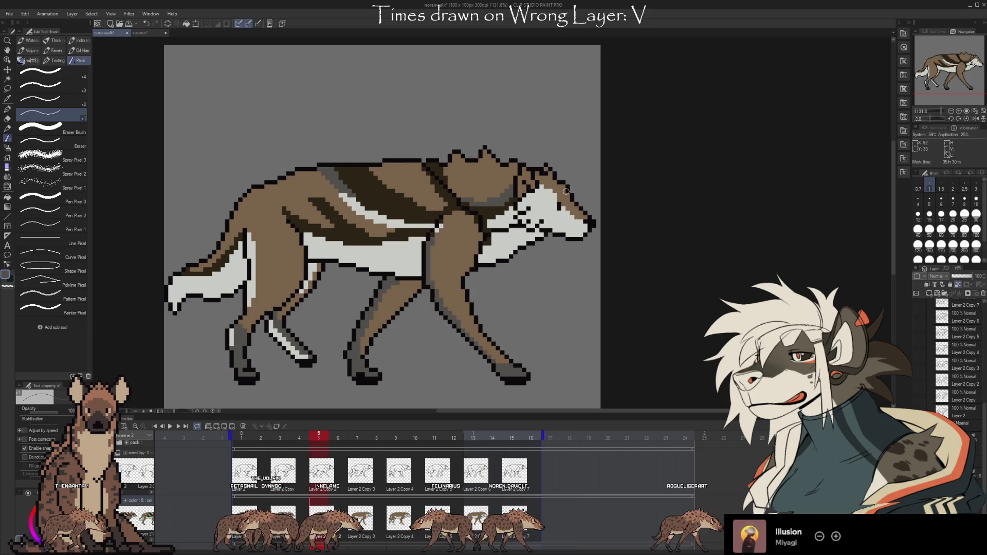
pyautogui.press('Left')
pyautogui.press('Left')
pyautogui.press('Right')
pyautogui.press('Right')
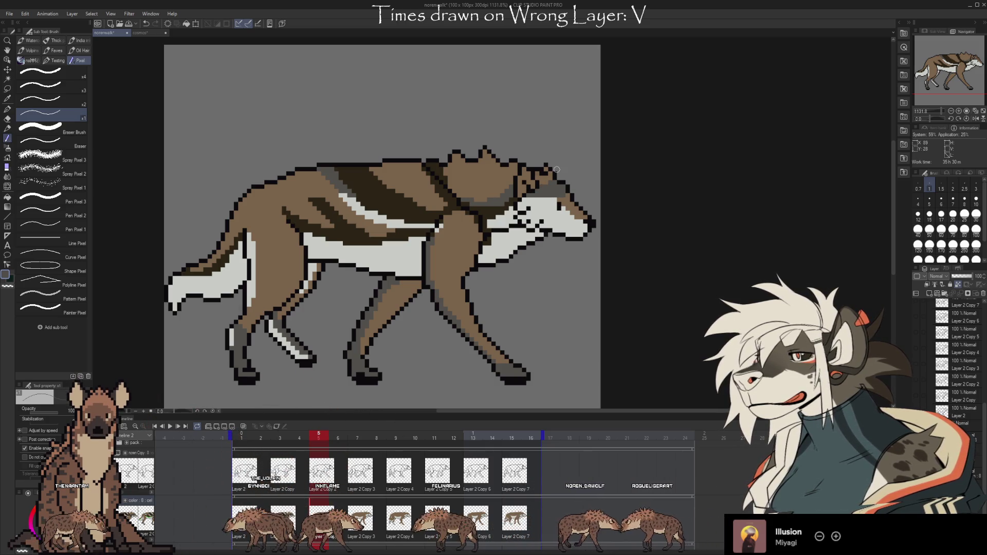
pyautogui.press('Left')
pyautogui.press('Left')
pyautogui.press('Right')
pyautogui.press('Right')
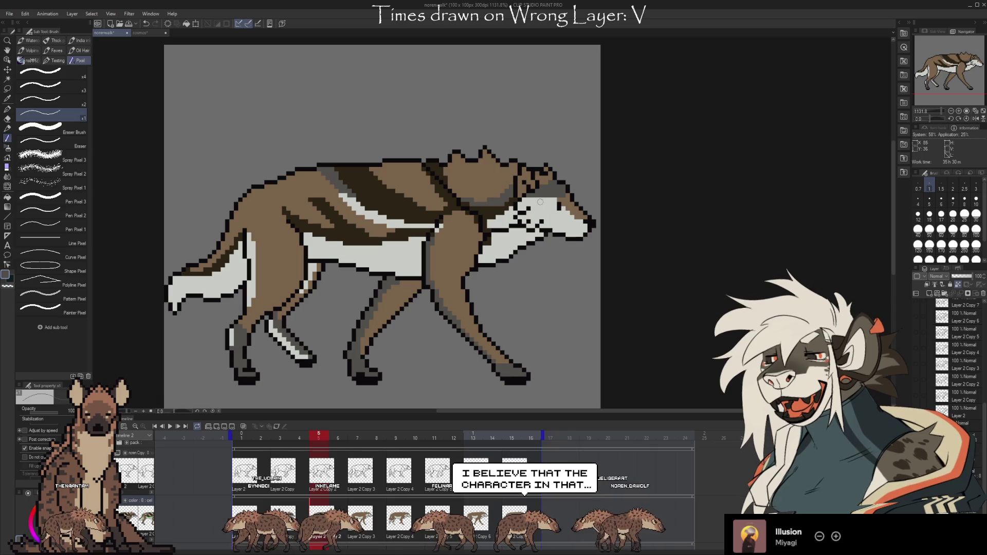
pyautogui.press('Left')
pyautogui.press('Right')
pyautogui.press('Left')
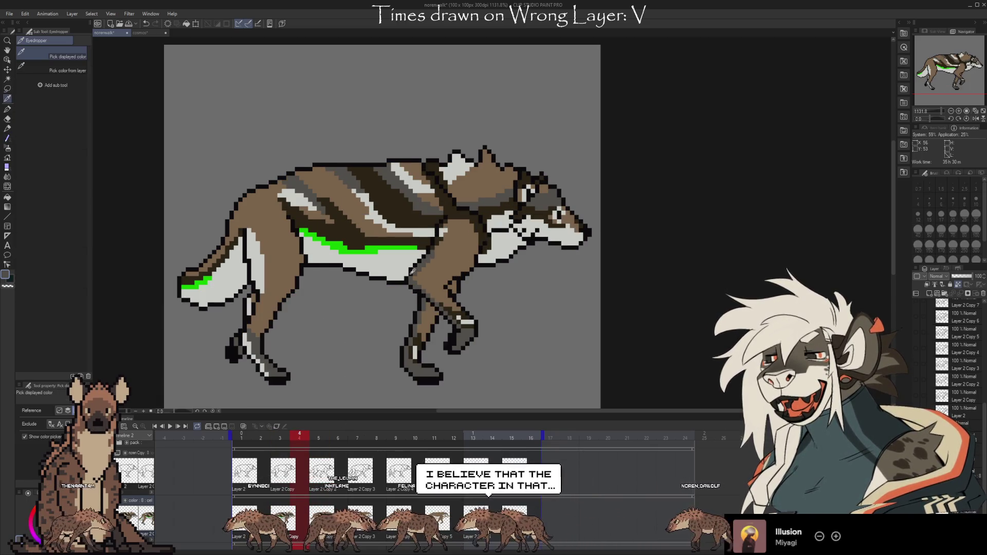
# - Compare frame 5's neck shading against frames 3 and 4 by repeatedly stepping between them
pyautogui.press('Right')
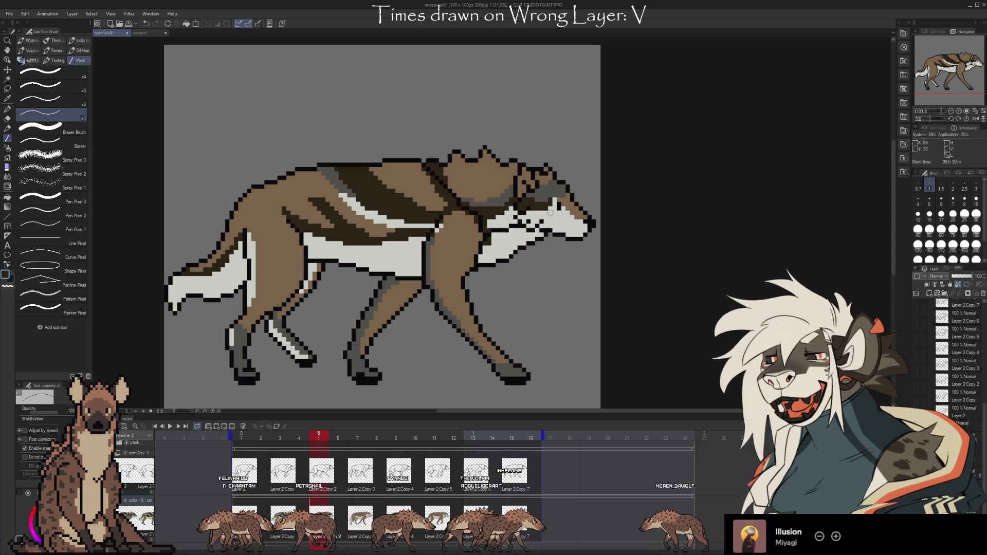
pyautogui.press('Left')
pyautogui.press('Left')
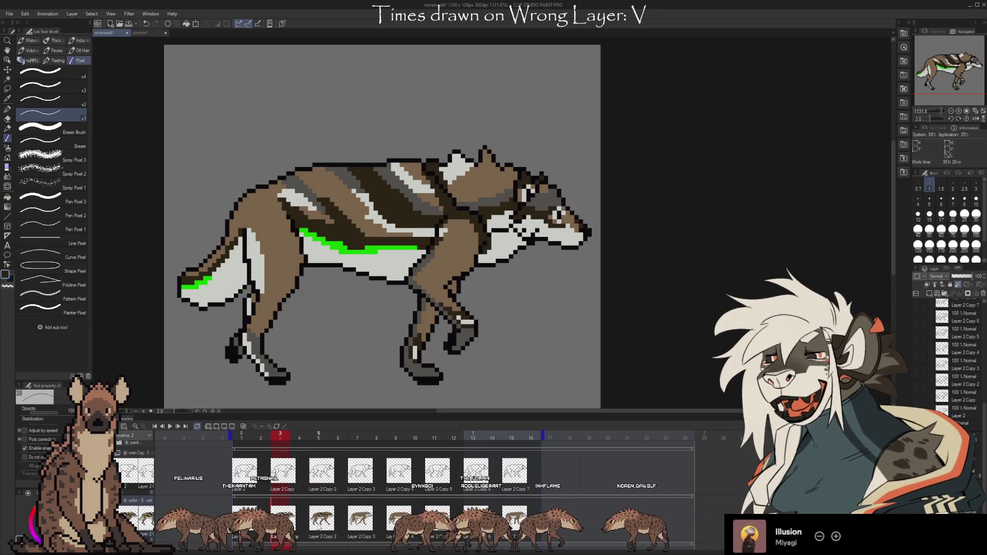
pyautogui.press('Right')
pyautogui.press('Right')
pyautogui.press('Left')
pyautogui.press('Left')
pyautogui.press('Right')
pyautogui.press('Right')
pyautogui.press('Left')
pyautogui.press('Left')
pyautogui.press('Right')
pyautogui.press('Right')
pyautogui.press('Left')
pyautogui.press('Left')
pyautogui.press('Right')
pyautogui.press('Right')
pyautogui.press('Left')
pyautogui.press('Left')
pyautogui.press('Right')
pyautogui.press('Right')
pyautogui.press('Left')
pyautogui.press('Left')
pyautogui.press('Right')
pyautogui.press('Right')
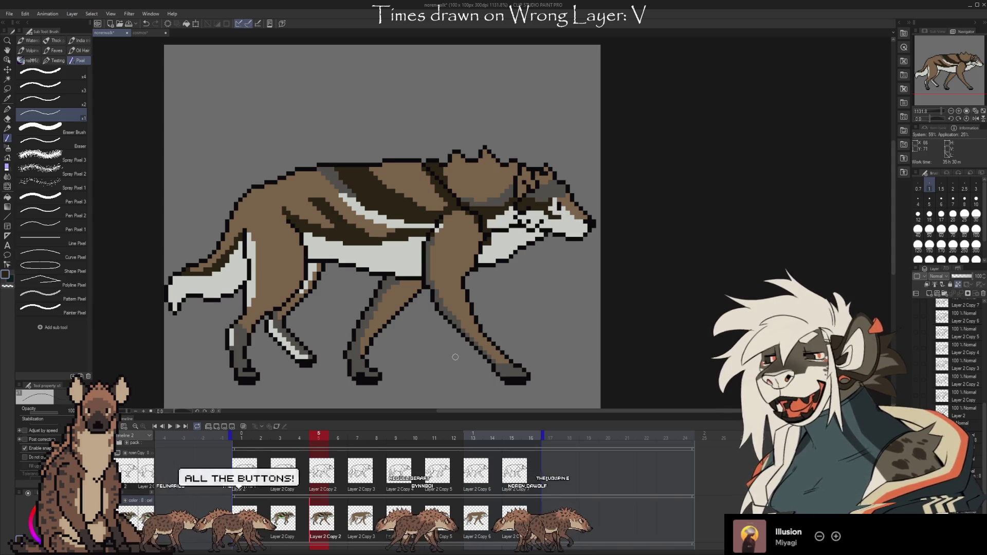
pyautogui.press('Left')
pyautogui.press('Left')
pyautogui.press('Right')
pyautogui.press('Right')
pyautogui.press('Left')
pyautogui.press('Right')
pyautogui.press('Left')
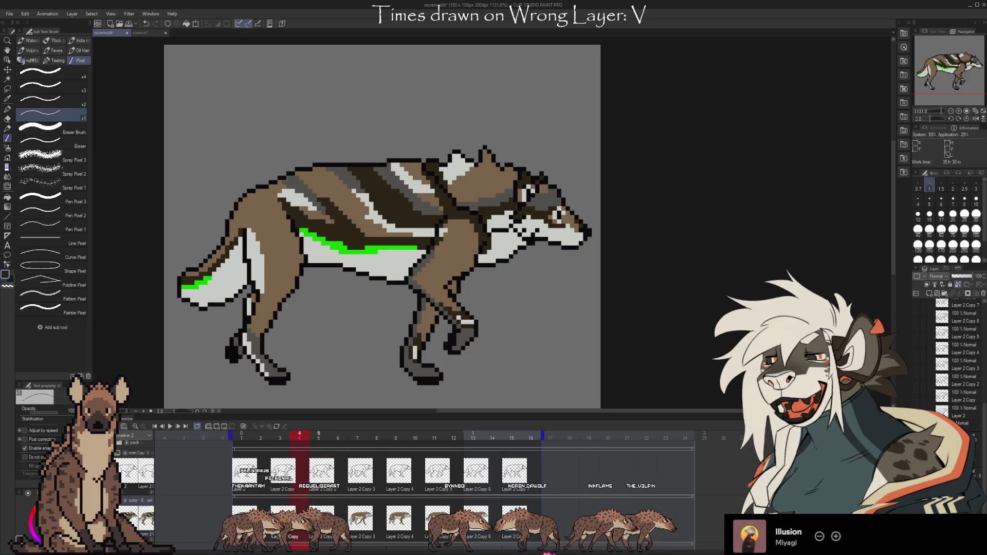
pyautogui.press('Right')
pyautogui.press('Left')
pyautogui.press('Right')
# - Recheck against frame 3, then pick the wolf's head colour on frame 5
pyautogui.press('Left')
pyautogui.press('Left')
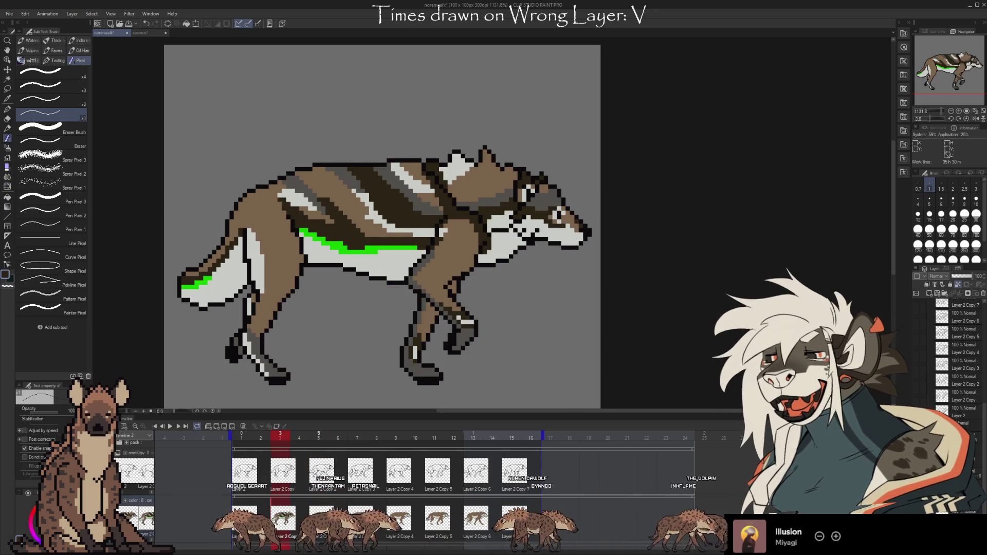
pyautogui.press('Right')
pyautogui.press('Right')
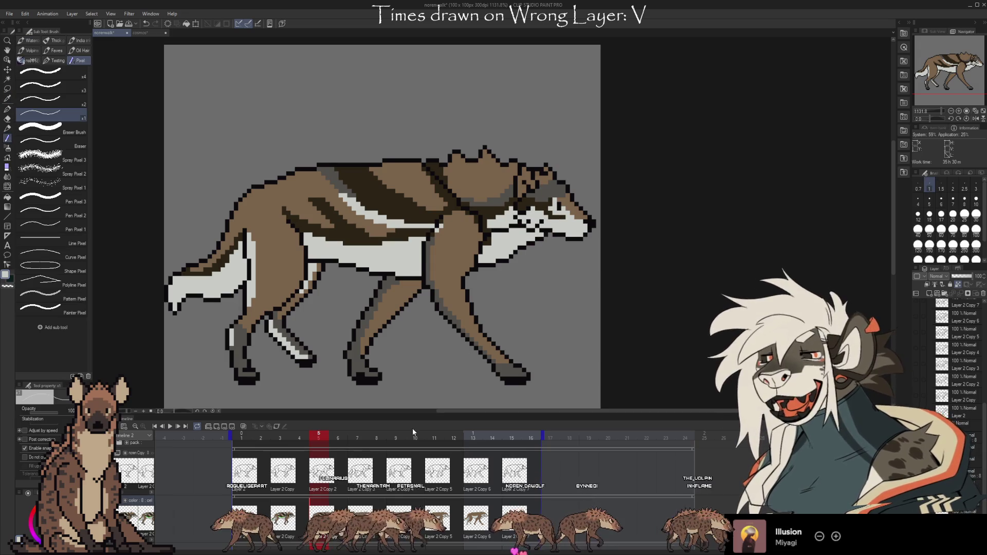
pyautogui.press('Left')
pyautogui.press('Left')
pyautogui.press('Right')
pyautogui.press('Right')
pyautogui.press('Left')
pyautogui.press('Left')
pyautogui.press('Right')
pyautogui.press('Right')
pyautogui.press('Left')
pyautogui.press('Left')
pyautogui.press('Right')
pyautogui.press('Right')
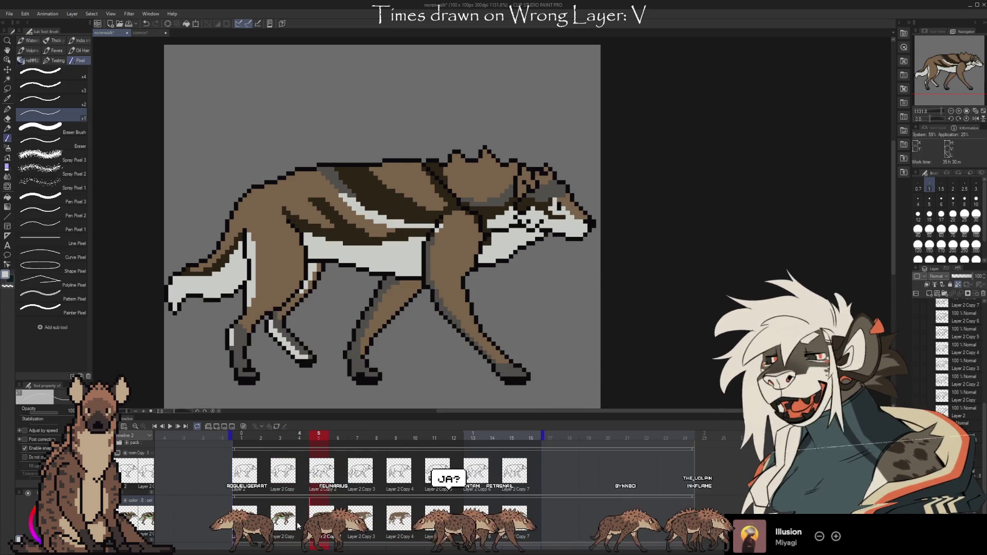
pyautogui.keyDown('alt'); pyautogui.click(497, 221); pyautogui.keyUp('alt')
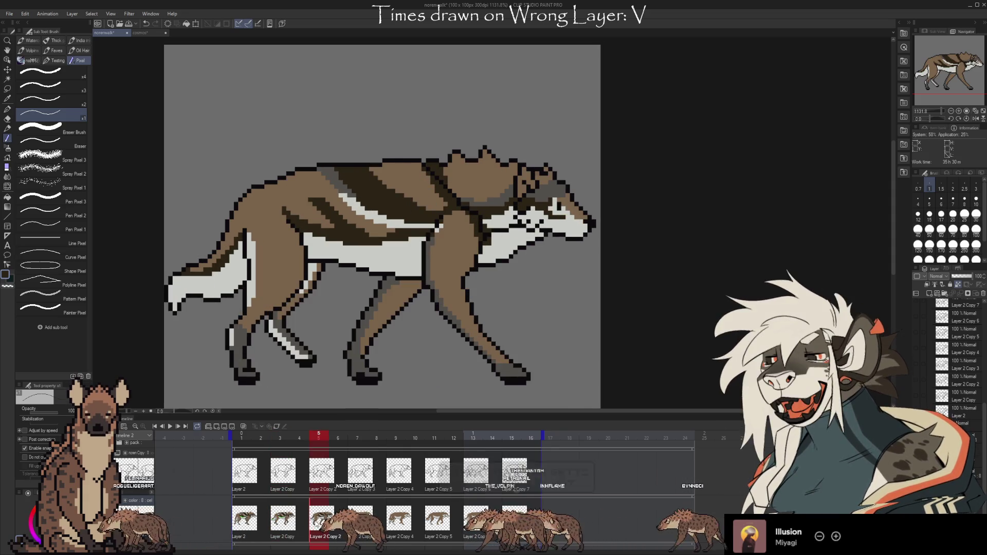
# - Sample the wolf's neck colour for the pixel pen and check frame 3 before returning to frame 5
pyautogui.press('i')
pyautogui.moveTo(497, 223); pyautogui.dragTo(485, 229)
pyautogui.press('b')
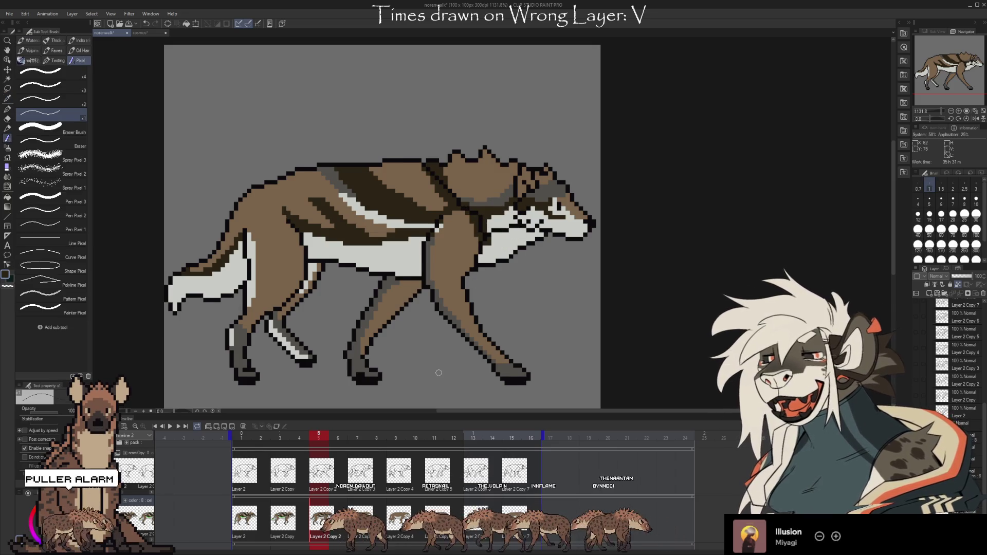
pyautogui.hotkey('ctrl', 'Left')
pyautogui.hotkey('ctrl', 'Left')
pyautogui.hotkey('ctrl', 'Right')
pyautogui.hotkey('ctrl', 'Left')
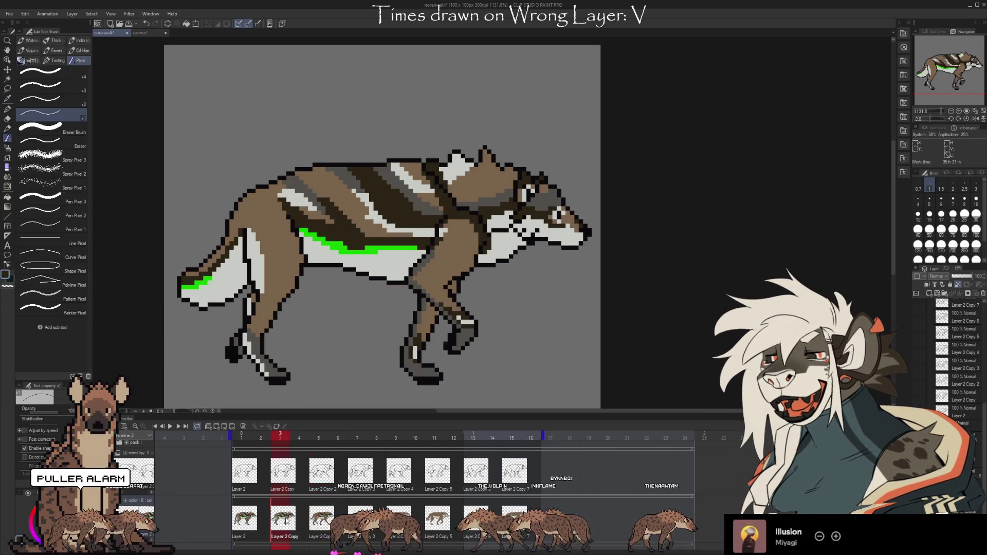
pyautogui.click(327, 539)
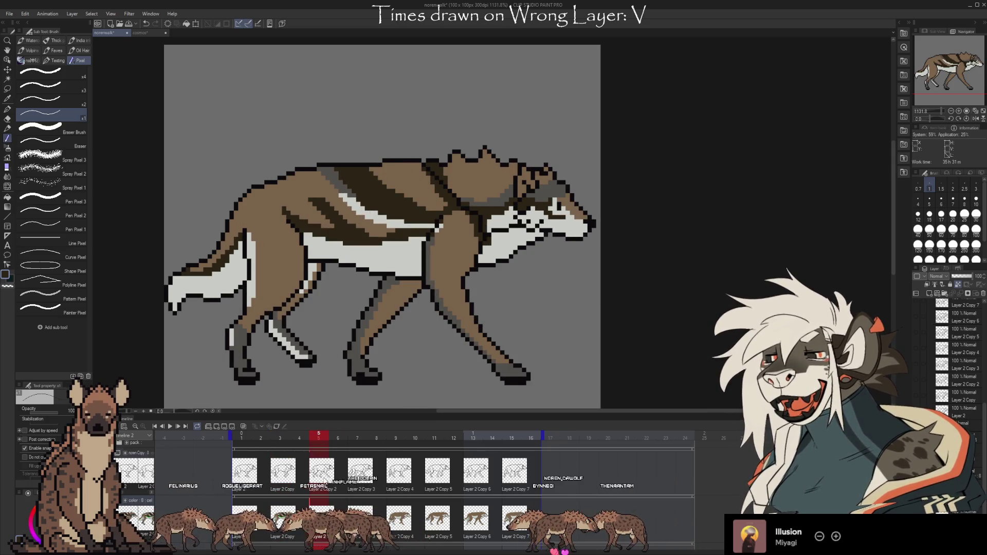
# - Erase and redraw pixels on frame 5's face, comparing against frame 3's face shading
pyautogui.press('e')
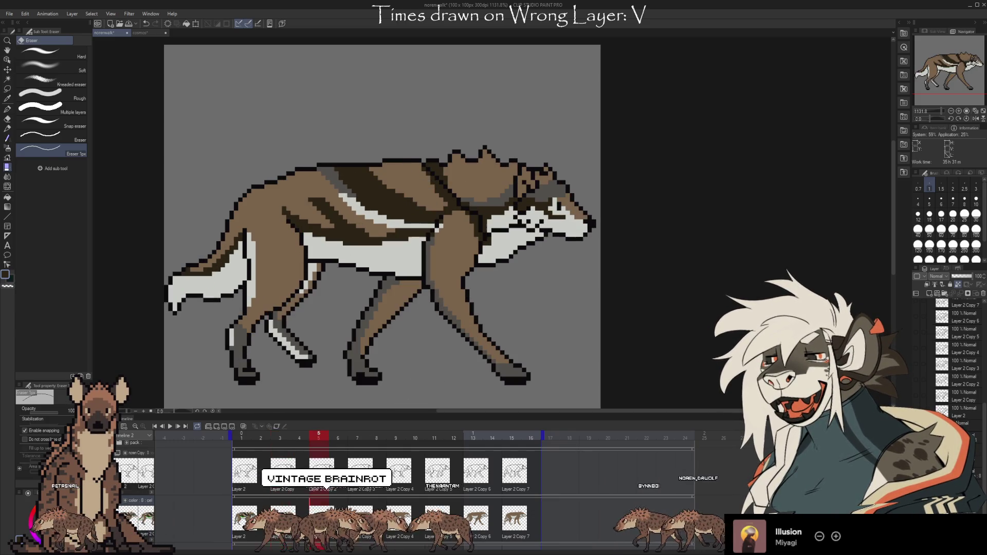
pyautogui.press('b')
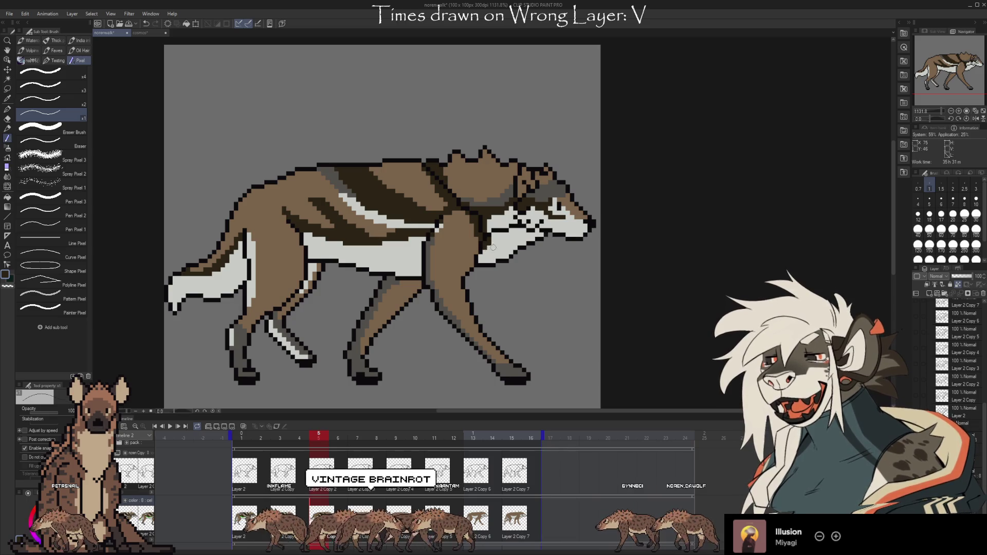
pyautogui.press('Left')
pyautogui.press('Left')
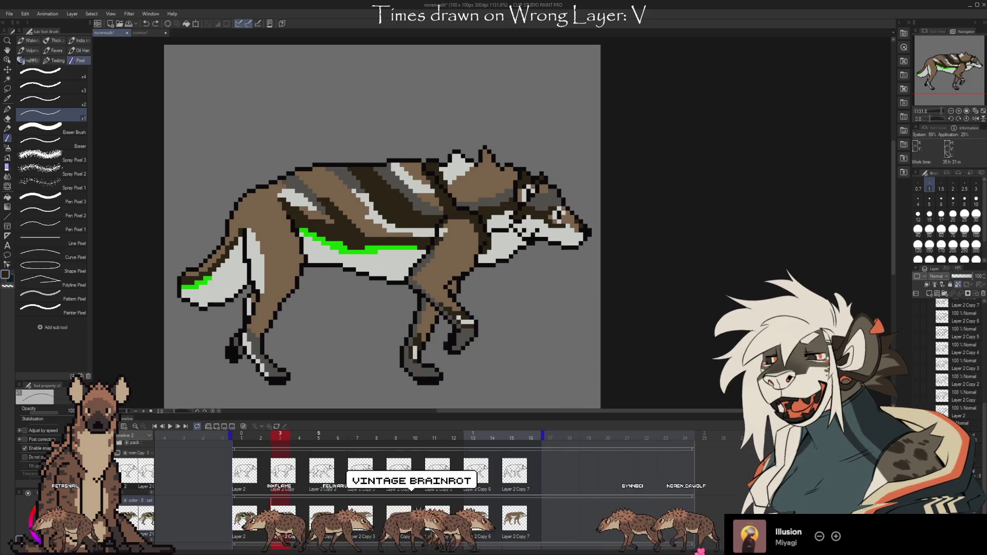
pyautogui.press('Right')
pyautogui.press('Right')
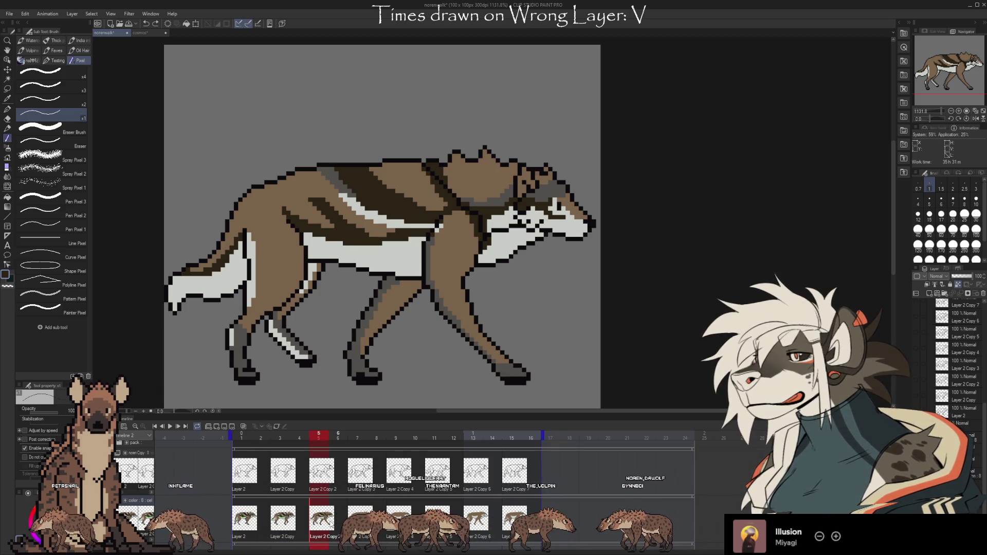
pyautogui.press('Left')
pyautogui.press('Left')
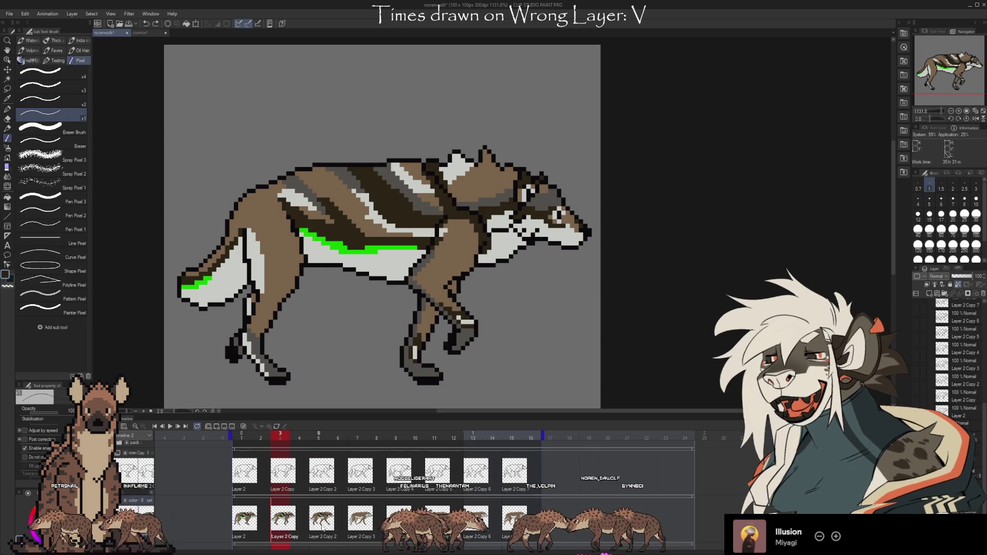
pyautogui.click(315, 542)
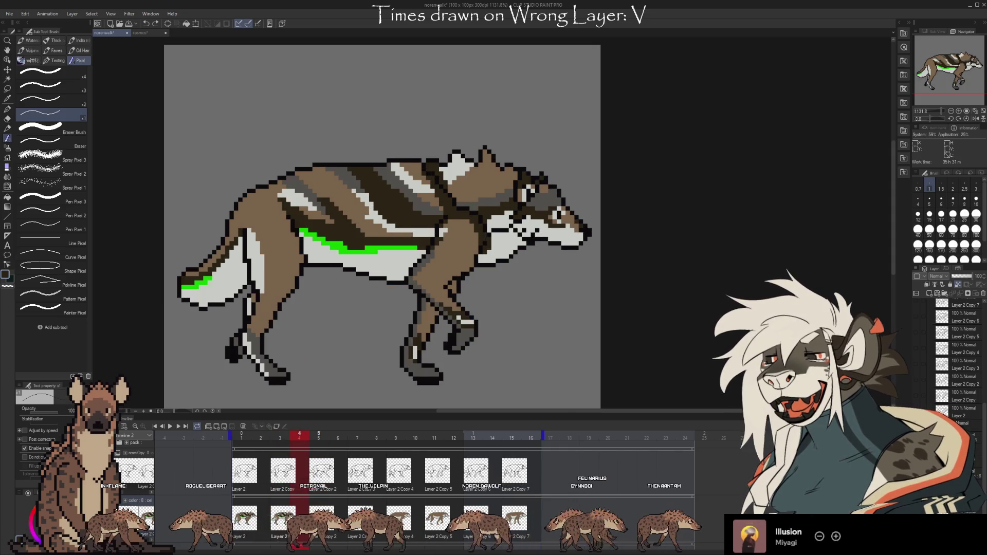
# - Pick the wolf's brown from its face on frame 5 after viewing frame 3's green accents
pyautogui.click(283, 520)
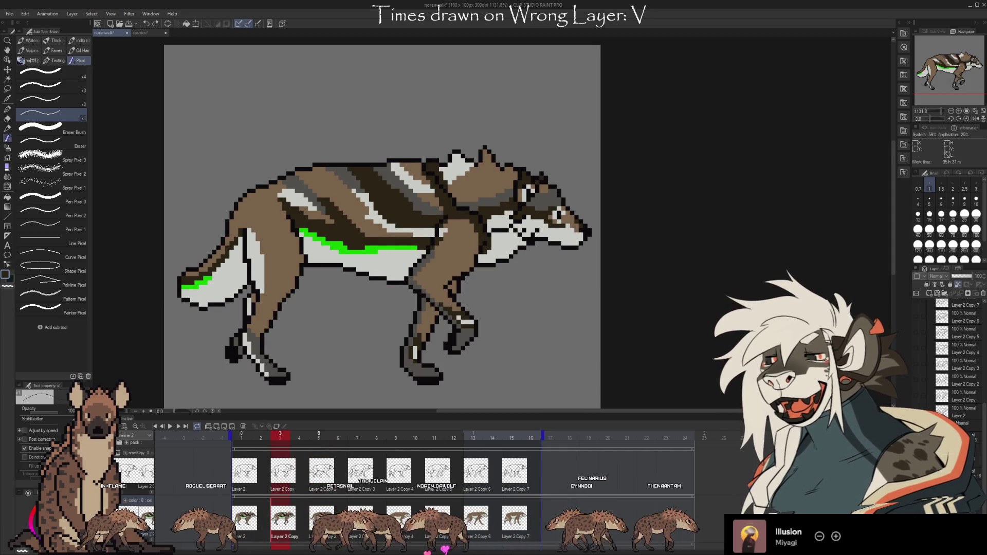
pyautogui.click(320, 508)
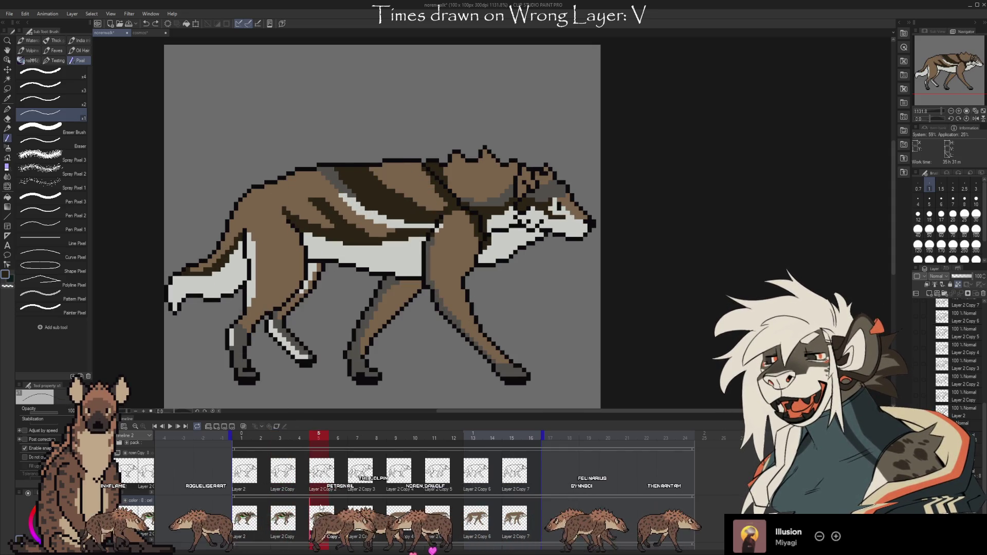
pyautogui.press('Left')
pyautogui.press('Right')
pyautogui.keyDown('alt'); pyautogui.click(555, 215); pyautogui.keyUp('alt')
pyautogui.press('Left')
pyautogui.press('Right')
# - Resample the wolf's brown after comparing with frame 3, then erase and repaint eye-area pixels
pyautogui.press('Left')
pyautogui.press('Left')
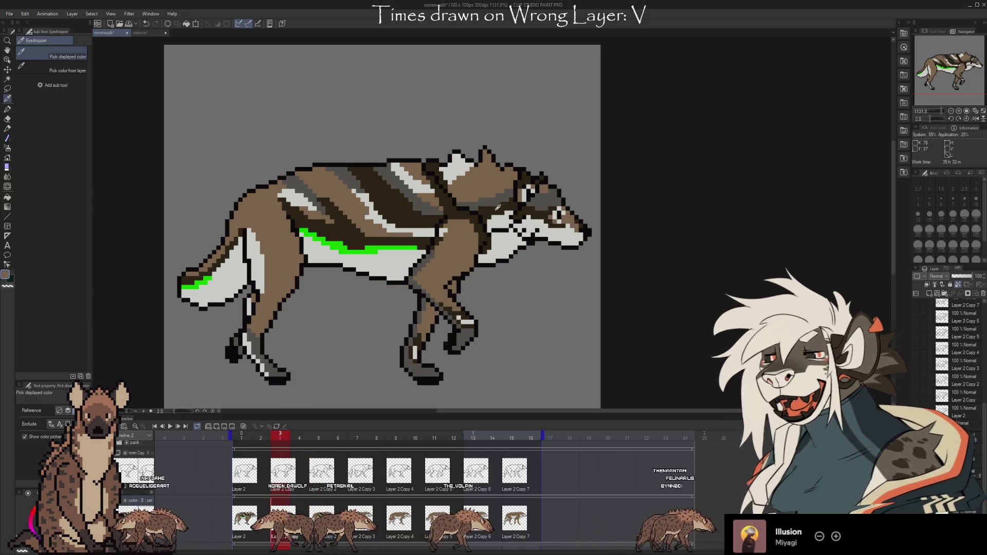
pyautogui.press('Right')
pyautogui.press('Right')
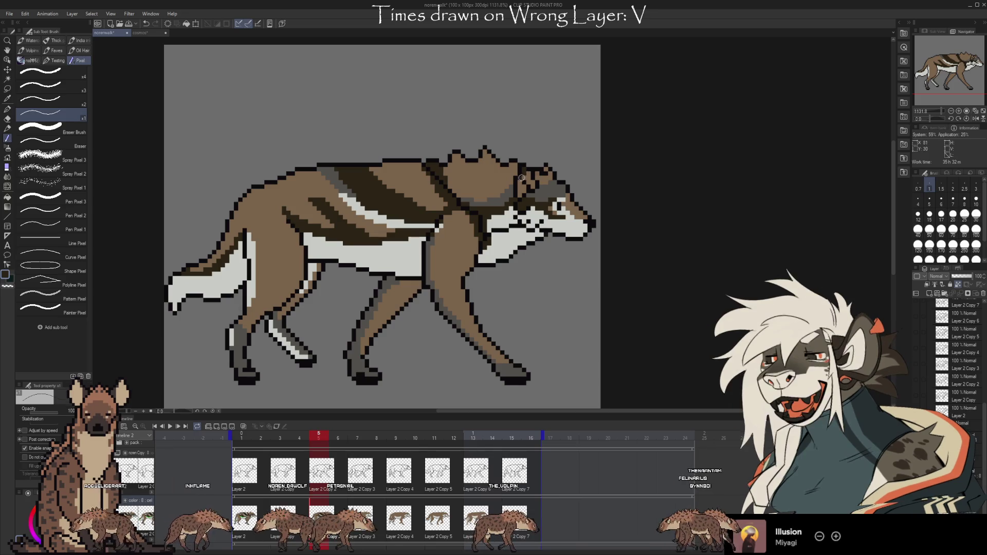
pyautogui.press('Left')
pyautogui.press('Right')
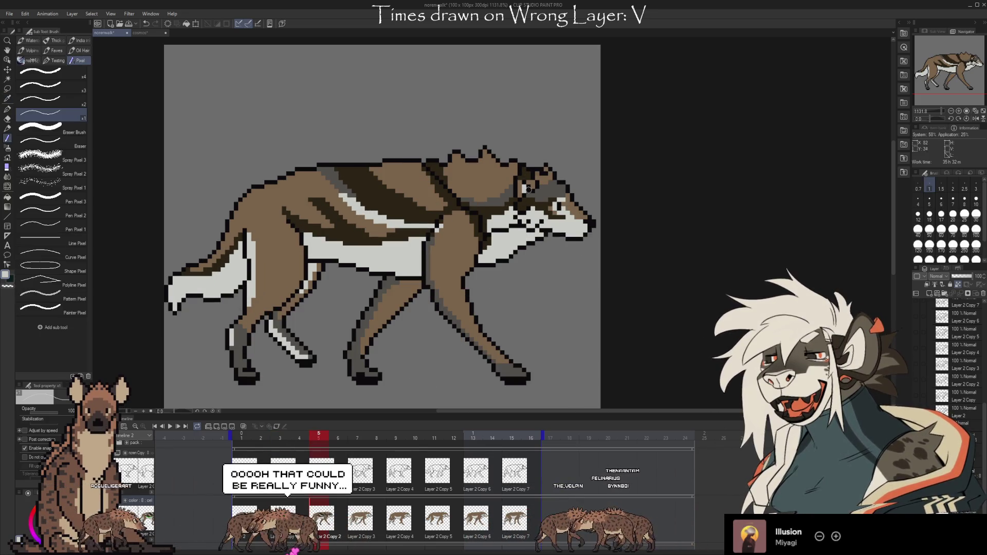
pyautogui.press('Left')
pyautogui.press('Right')
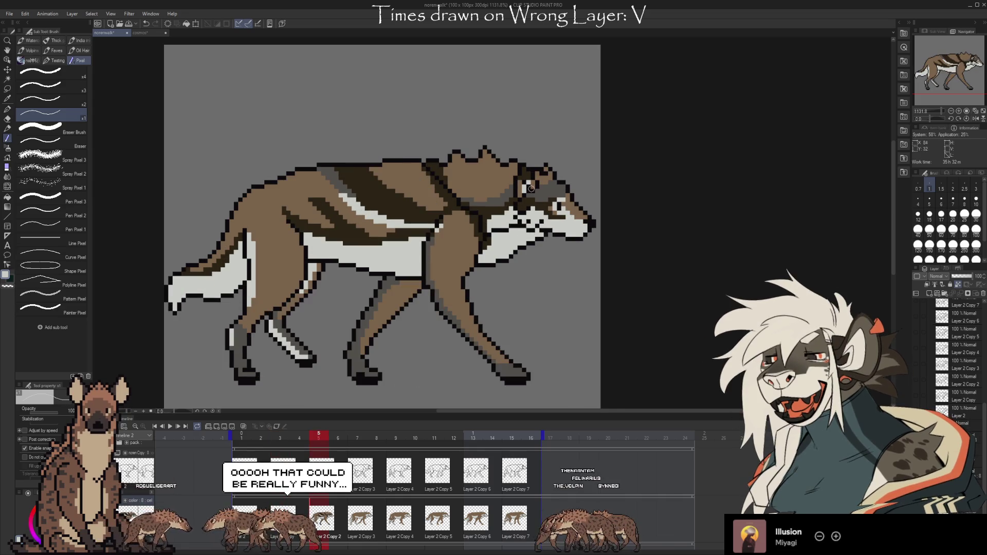
pyautogui.press('Left')
pyautogui.press('Left')
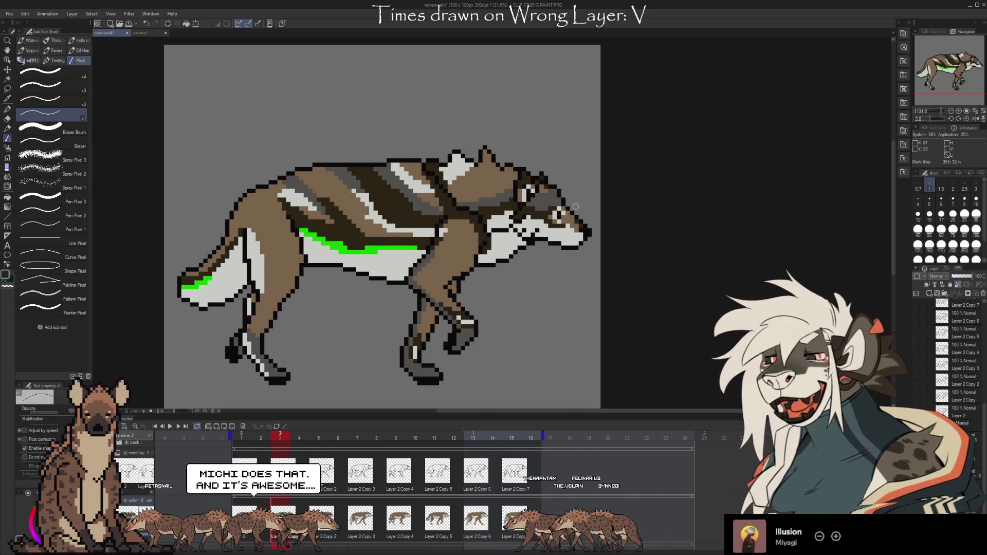
pyautogui.press('Right')
pyautogui.press('Right')
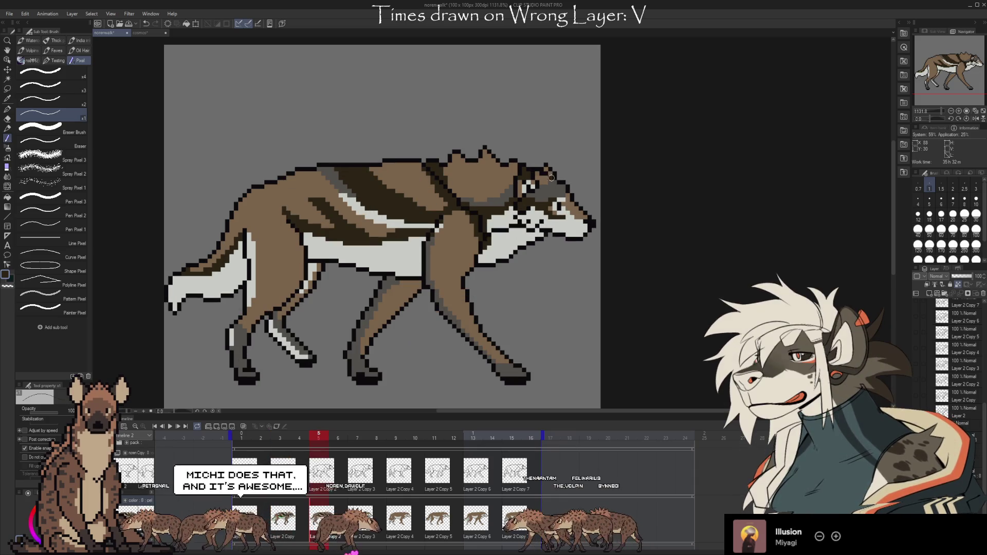
pyautogui.keyDown('alt'); pyautogui.click(558, 174); pyautogui.keyUp('alt')
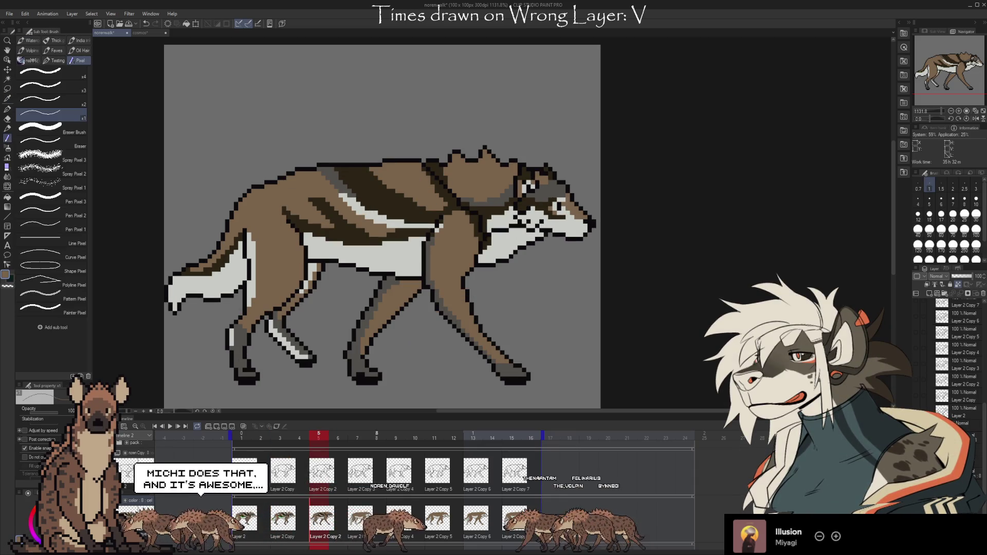
pyautogui.press('e')
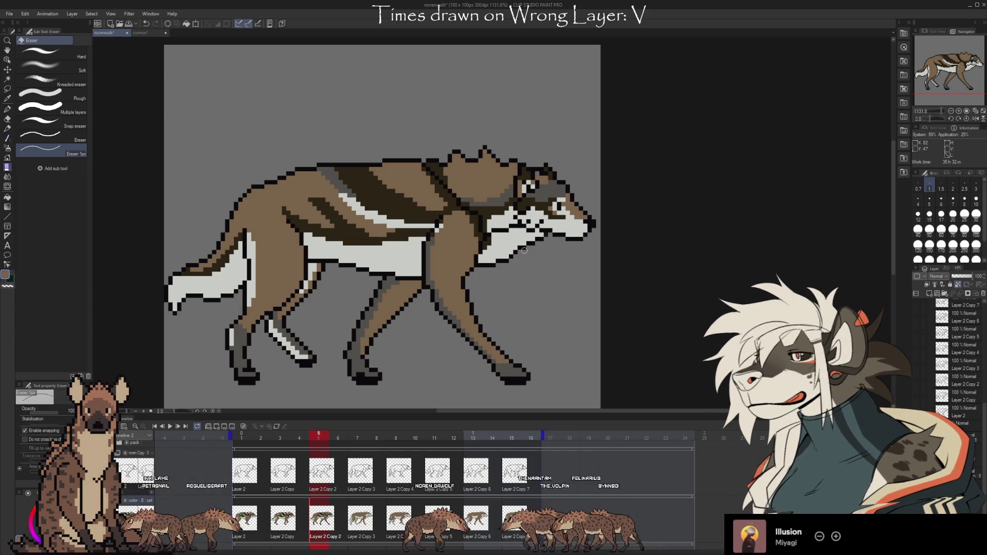
pyautogui.press('b')
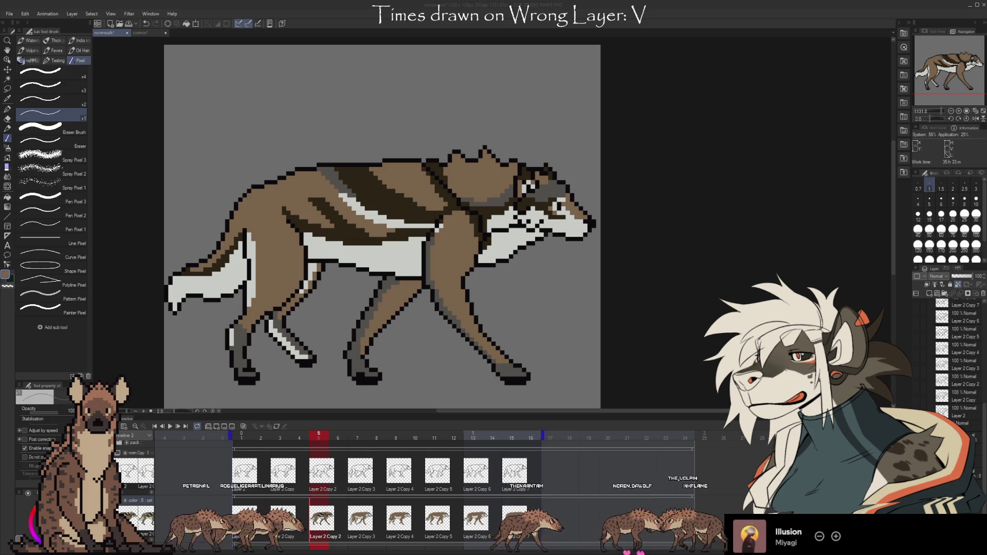
# - Flip repeatedly between frames 3 and 5 on the Timeline to compare the wolf poses
pyautogui.click(280, 435)
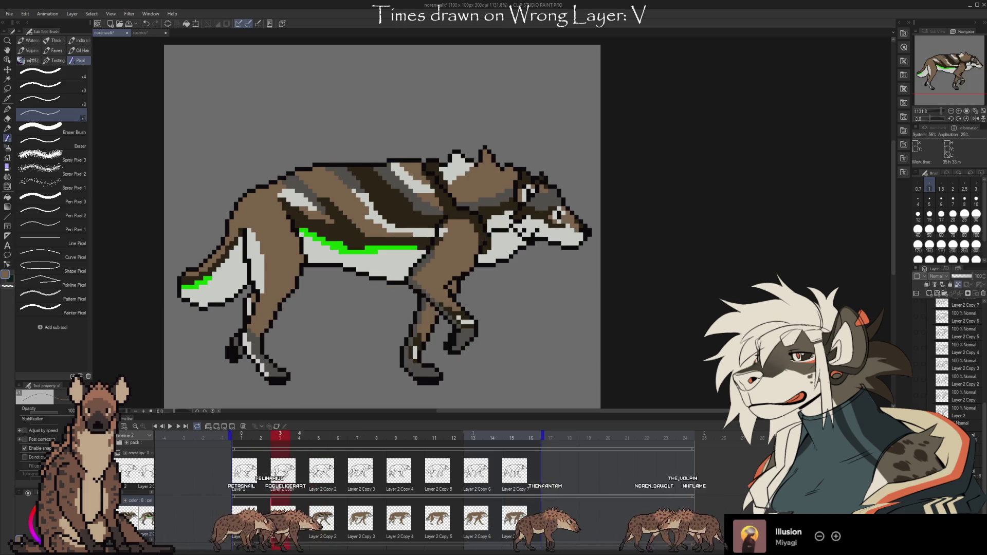
pyautogui.click(318, 434)
pyautogui.click(280, 434)
pyautogui.click(318, 434)
pyautogui.click(280, 434)
pyautogui.click(318, 434)
pyautogui.click(281, 434)
pyautogui.click(318, 434)
pyautogui.click(280, 435)
pyautogui.click(318, 434)
pyautogui.click(280, 435)
pyautogui.click(319, 434)
# - Check frame 4's pose, then compare frames 3 and 5 again, ending on frame 5
pyautogui.click(299, 435)
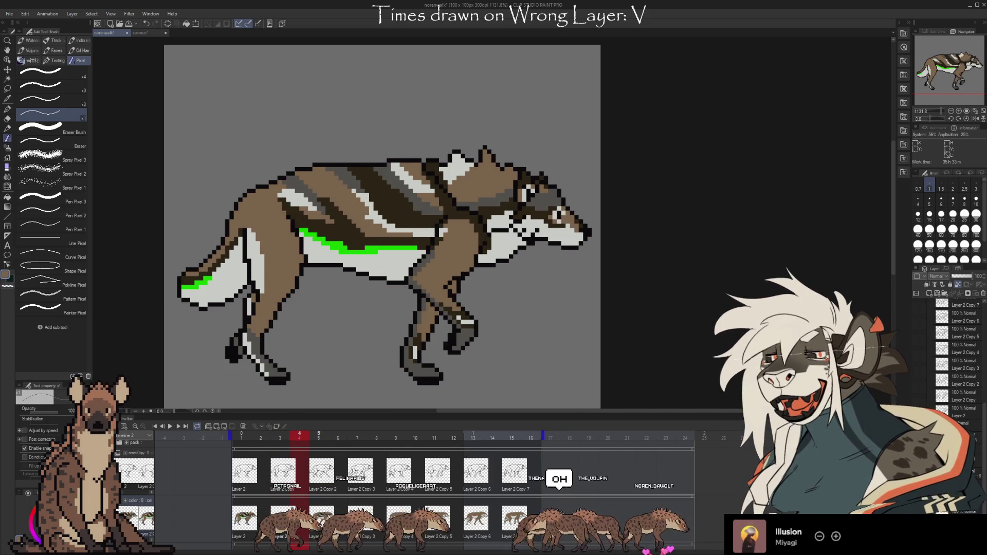
pyautogui.click(318, 434)
pyautogui.click(280, 434)
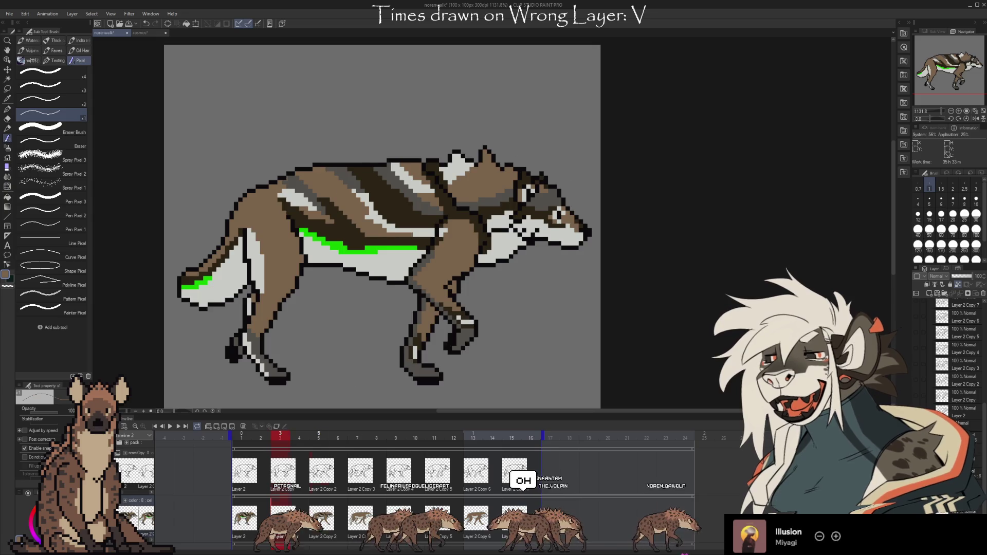
pyautogui.click(318, 434)
pyautogui.click(280, 434)
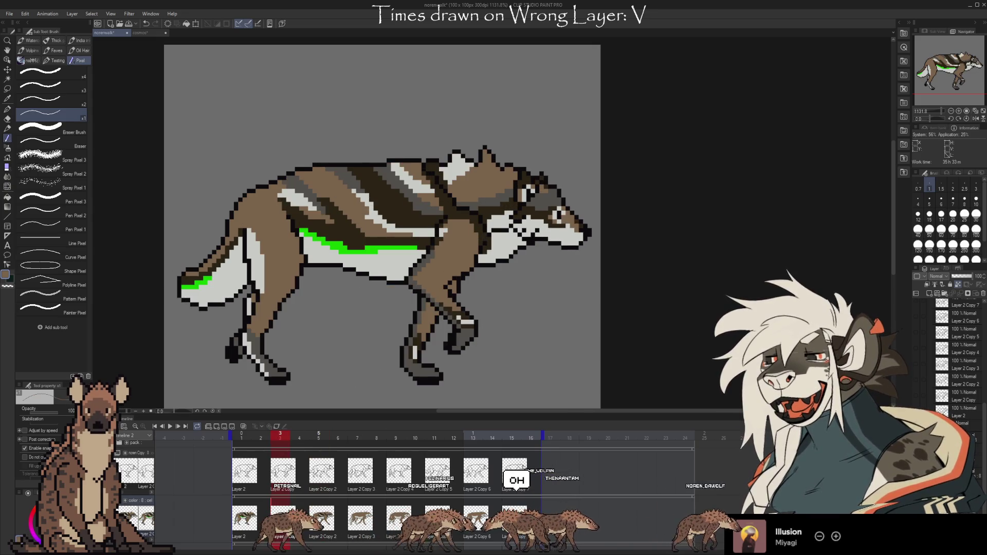
pyautogui.click(319, 435)
# - Eyedrop a light colour and then the wolf's brown, previewing the next frame in between
pyautogui.press('i')
pyautogui.click(572, 201)
pyautogui.press('b')
pyautogui.keyDown('alt'); pyautogui.click(562, 205); pyautogui.keyUp('alt')
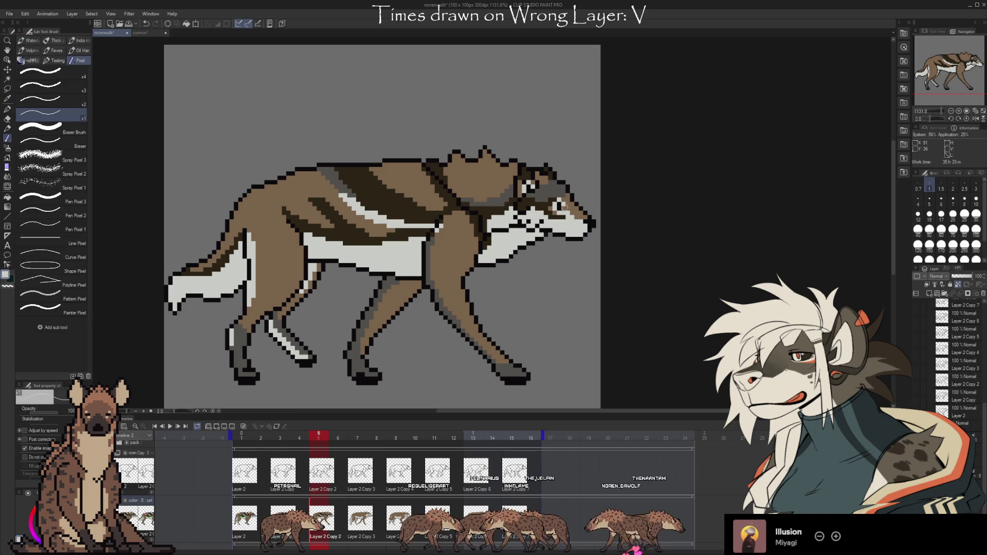
pyautogui.press('Right')
pyautogui.press('Left')
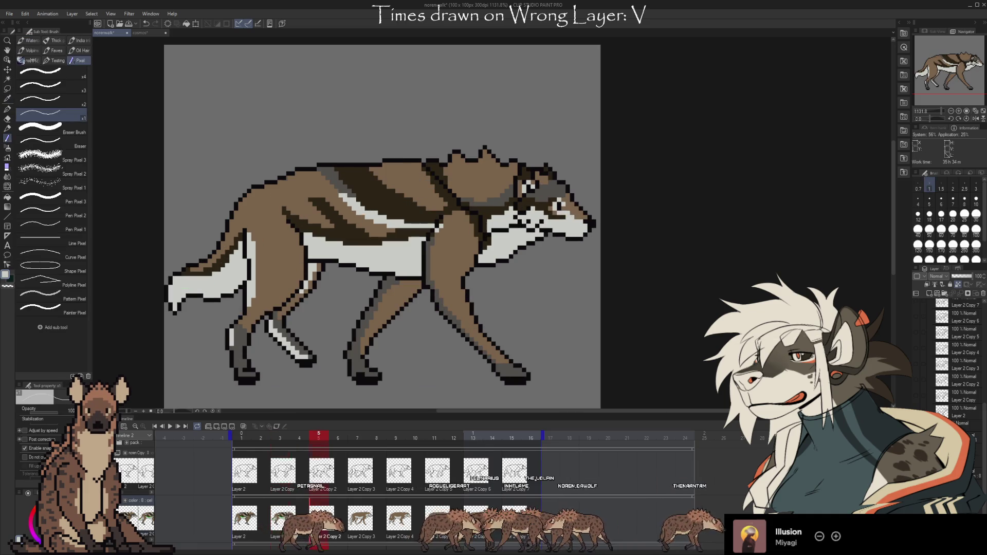
pyautogui.press('Right')
pyautogui.press('Left')
pyautogui.keyDown('alt'); pyautogui.click(565, 210); pyautogui.keyUp('alt')
pyautogui.press('Right')
pyautogui.press('Left')
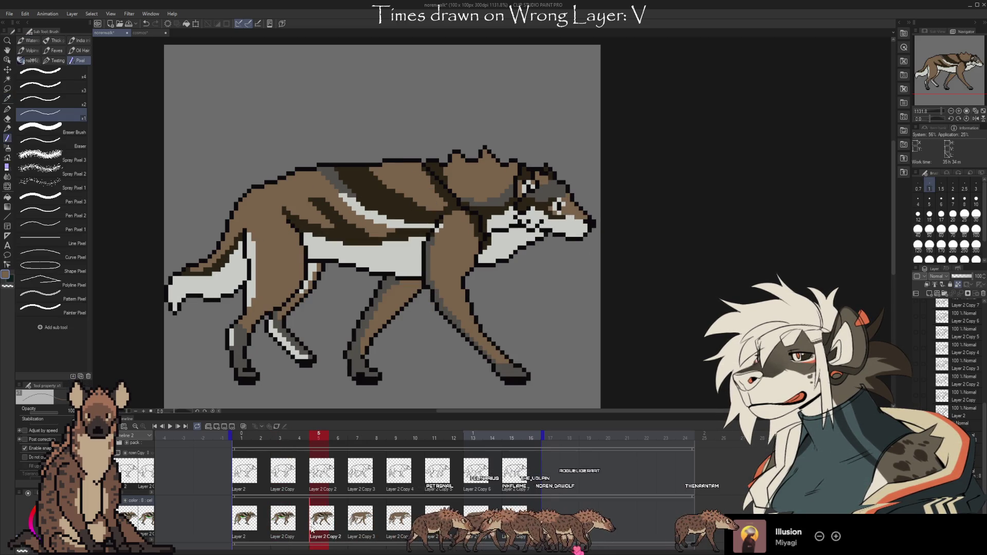
# - Toggle Eyedropper and Pixel pen, then flip to the neighbouring frame and back several times
pyautogui.press('i')
pyautogui.press('b')
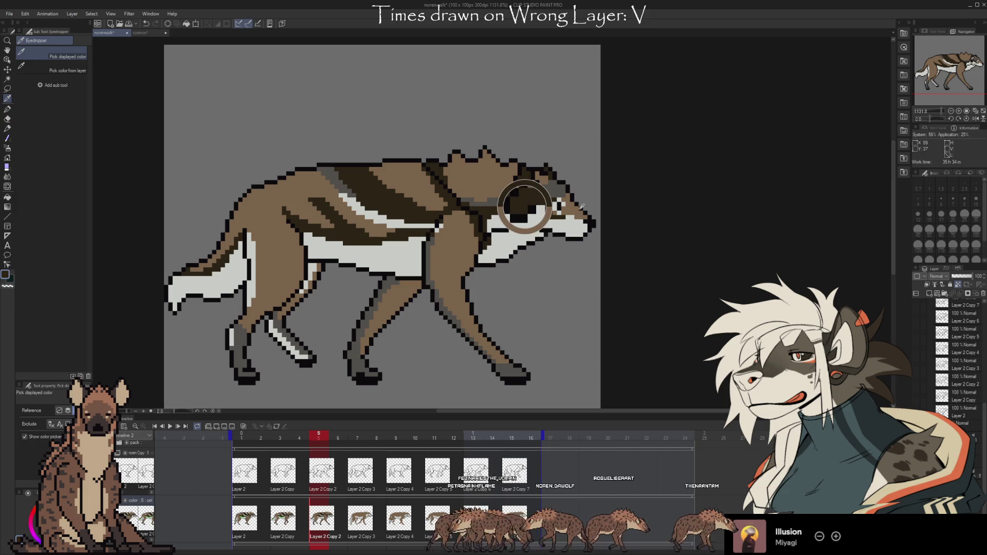
pyautogui.press('Right')
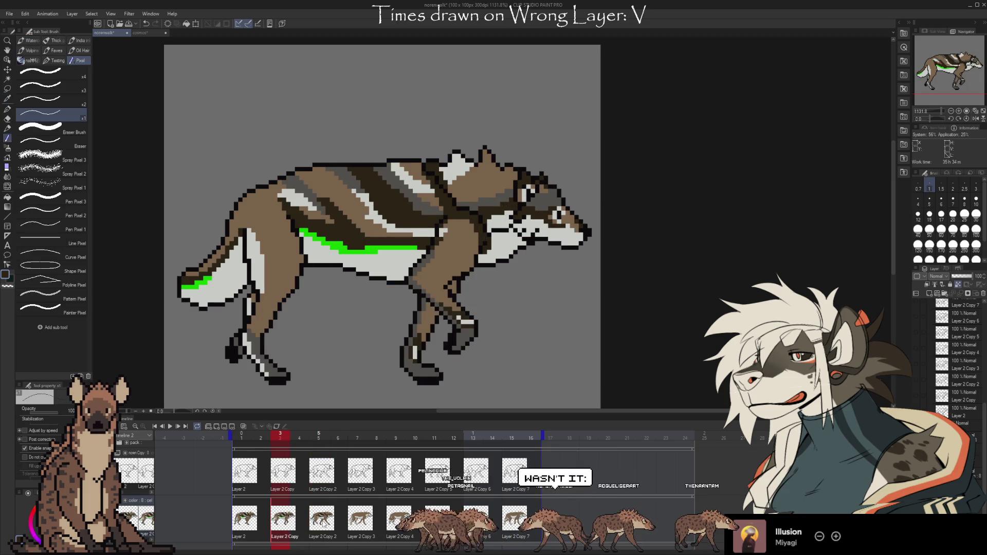
pyautogui.press('Left')
pyautogui.press('Right')
pyautogui.press('Left')
pyautogui.press('Right')
pyautogui.press('Left')
# - Step back and forth through the walk frames, settling on frame 3 (Layer 2 Copy)
pyautogui.press('Left')
pyautogui.press('Right')
pyautogui.press('Left')
pyautogui.press('Left')
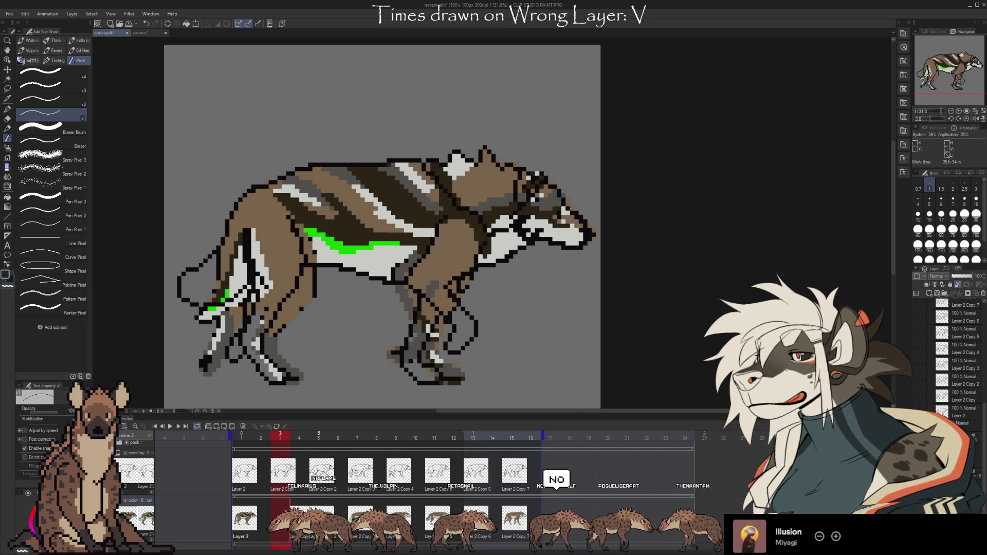
pyautogui.press('Right')
pyautogui.press('Right')
pyautogui.press('Left')
pyautogui.press('Right')
pyautogui.press('Right')
pyautogui.press('Left')
pyautogui.press('Left')
pyautogui.press('Right')
pyautogui.press('Right')
pyautogui.press('Right')
pyautogui.press('Left')
# - Paint a white patch and a thin white streak across the frame 5 wolf's back stripes
pyautogui.moveTo(457, 190); pyautogui.dragTo(460, 155)
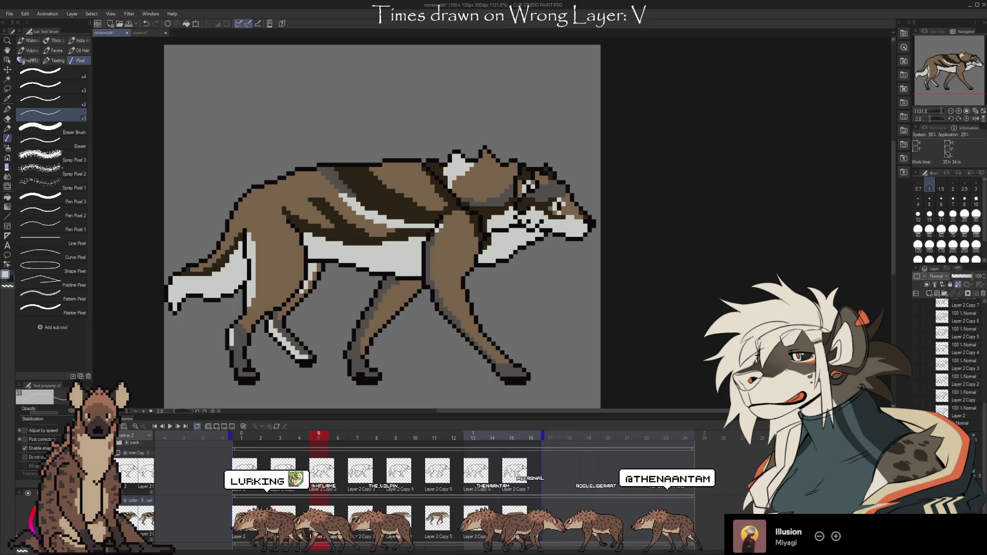
pyautogui.press('o')
pyautogui.press('o')
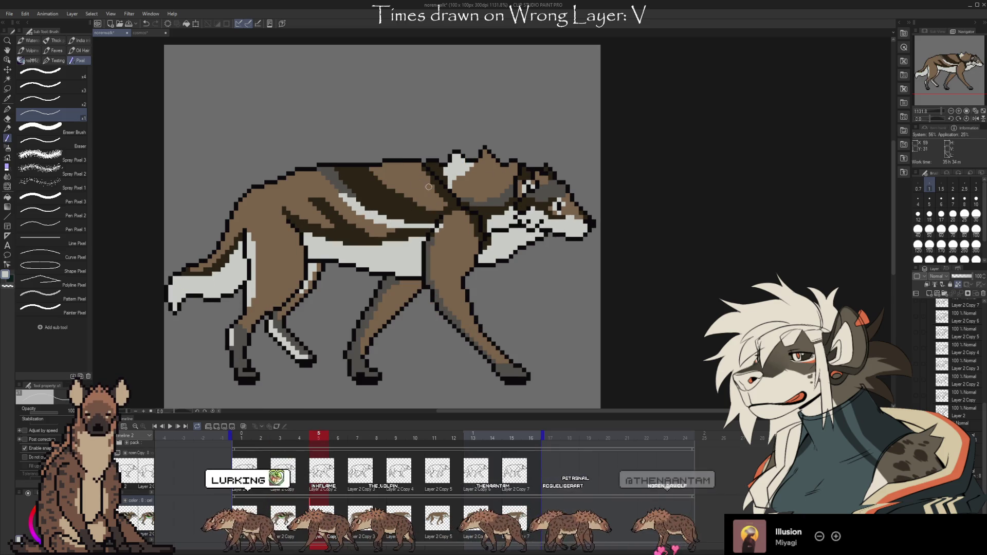
pyautogui.moveTo(432, 187); pyautogui.dragTo(383, 165)
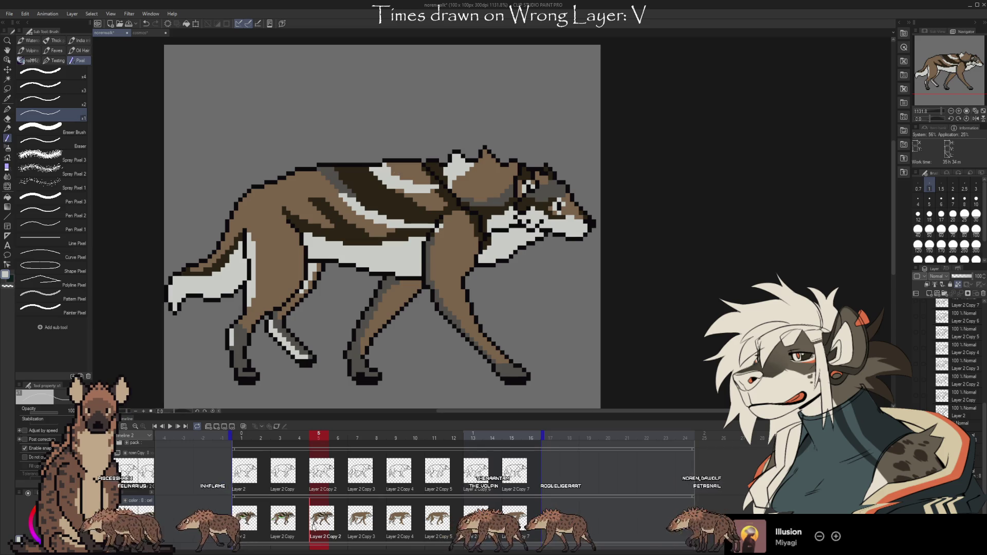
# - Compare against frame 3 on the Timeline and return to frame 5
pyautogui.click(283, 522)
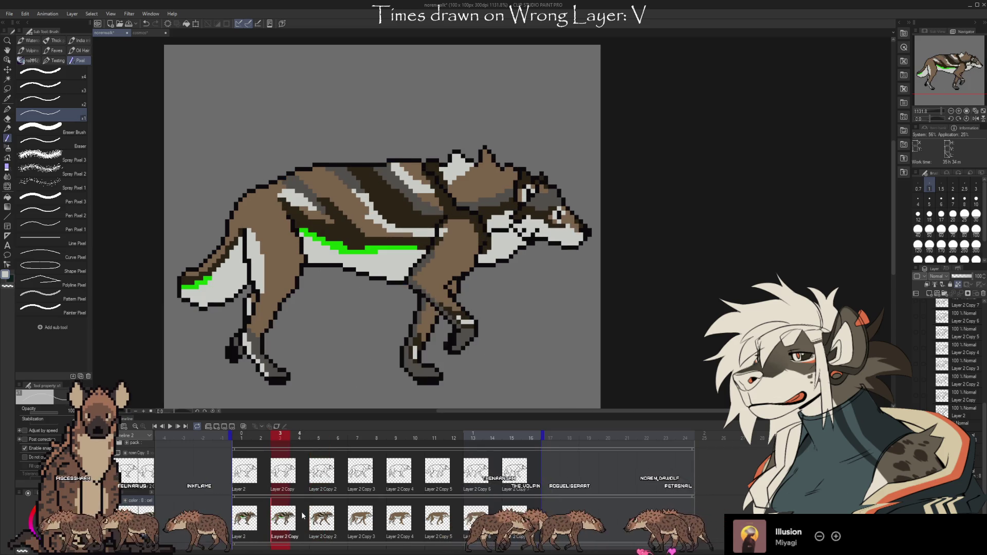
pyautogui.click(321, 519)
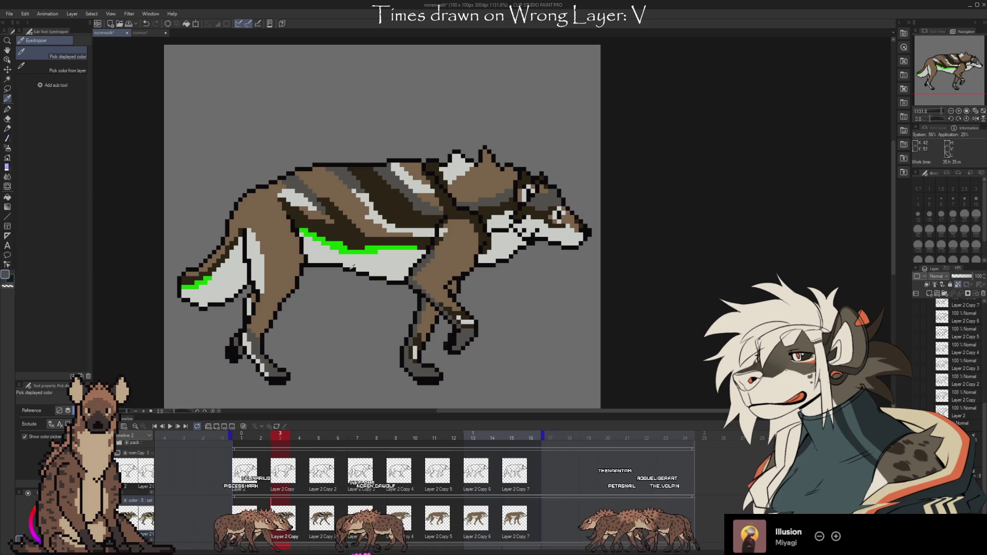
pyautogui.click(314, 491)
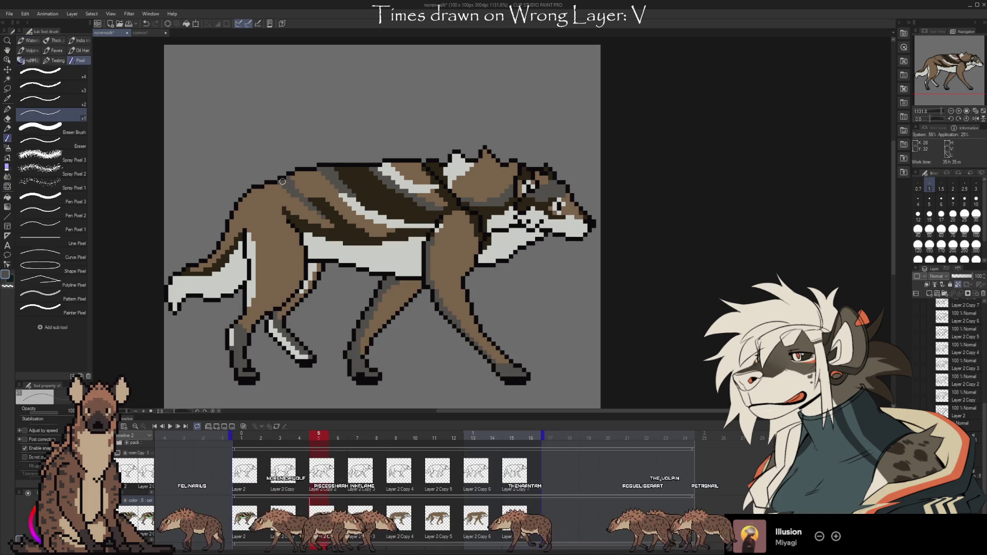
pyautogui.press('Left')
# - Extend the light-grey stripe on the frame 5 wolf's shoulder with the Pixel pen
pyautogui.press('Right')
pyautogui.press('i')
pyautogui.press('b')
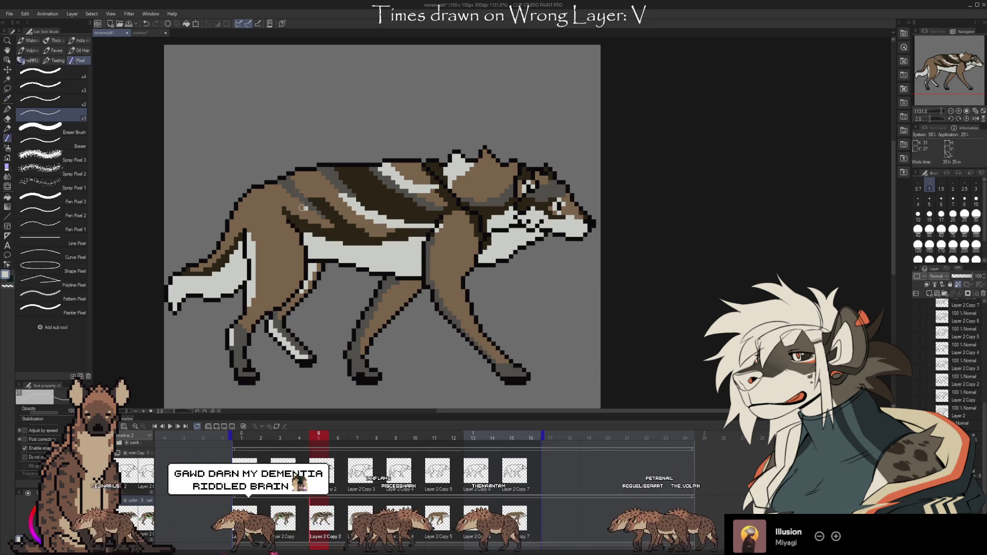
pyautogui.moveTo(289, 201); pyautogui.dragTo(282, 203)
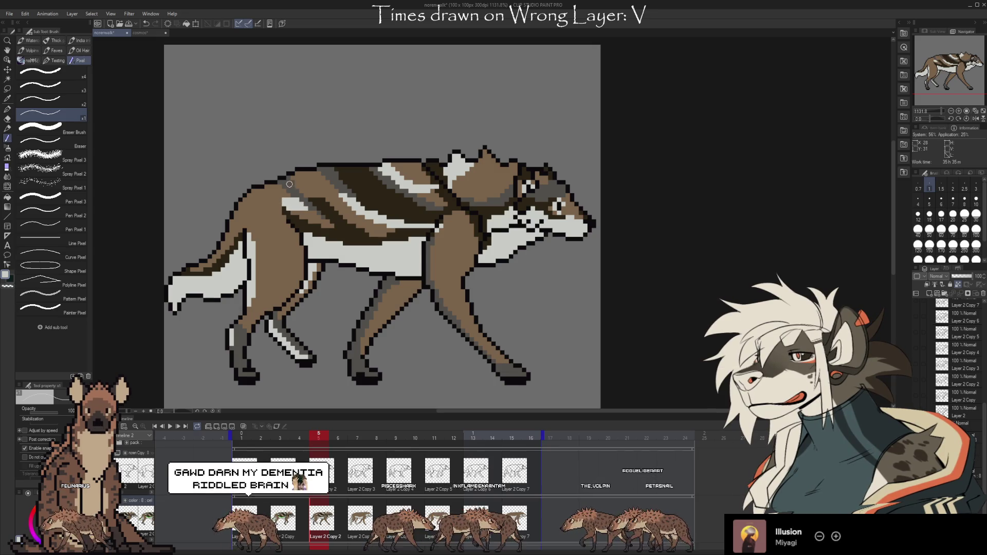
pyautogui.click(319, 520)
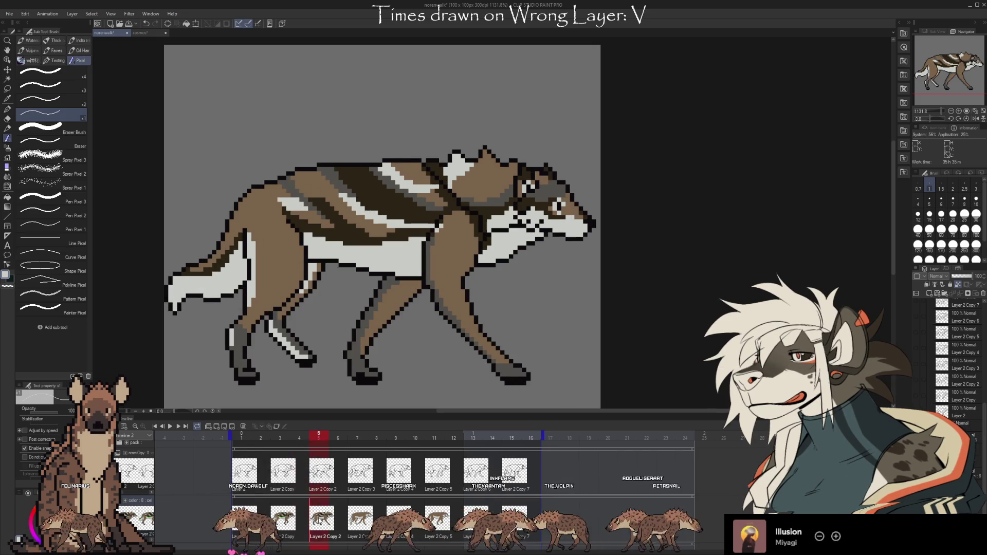
# - Flip to the neighbouring frame and back, then eyedrop a colour from the canvas
pyautogui.press('Left')
pyautogui.press('Right')
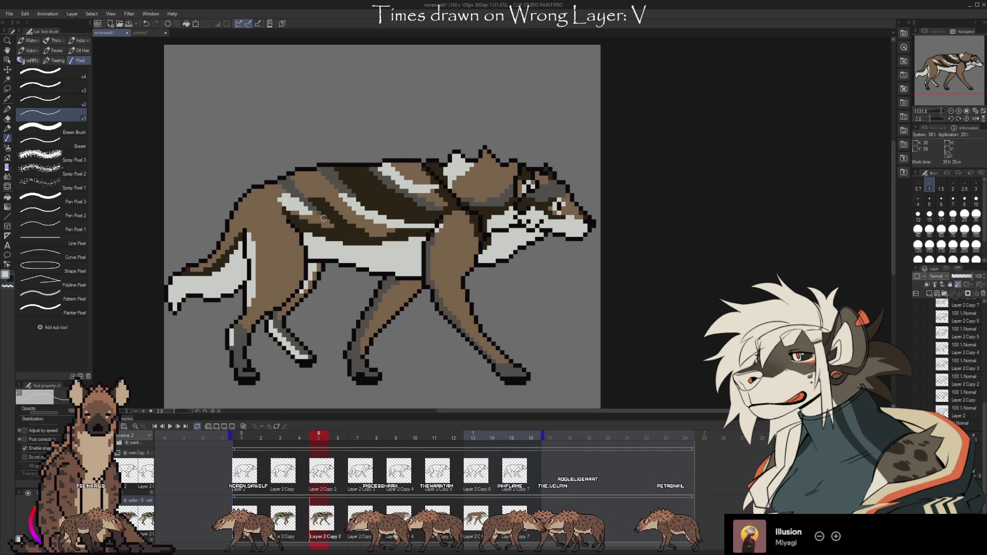
pyautogui.press('Left')
pyautogui.press('Right')
pyautogui.press('i')
pyautogui.keyDown('alt'); pyautogui.click(320, 213); pyautogui.keyUp('alt')
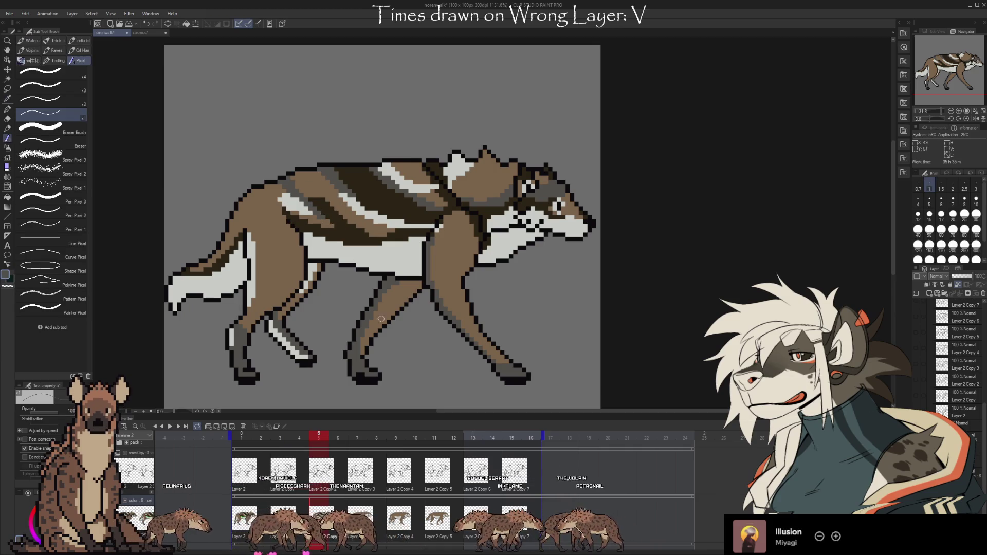
# - Flip between frames 5 and 6 to compare poses, returning to frame 5
pyautogui.press('Left')
pyautogui.press('Right')
pyautogui.press('Left')
pyautogui.press('Right')
pyautogui.press('Left')
pyautogui.press('Right')
pyautogui.press('Left')
pyautogui.press('Right')
pyautogui.press('Right')
pyautogui.press('Left')
pyautogui.press('Right')
pyautogui.press('Left')
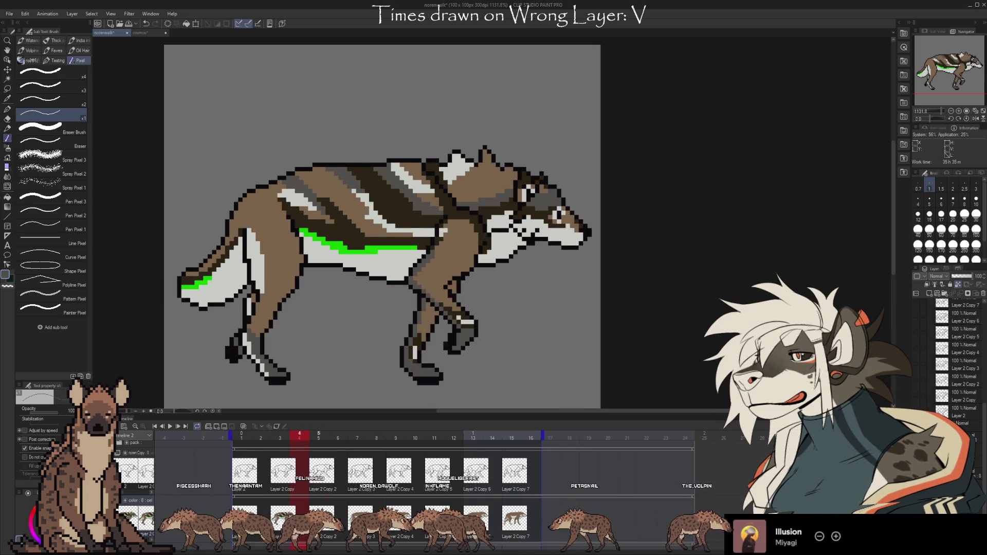
# - Pick the brown colour from the wolf and switch back to the Pixel pen
pyautogui.press('Right')
pyautogui.press('Left')
pyautogui.press('Right')
pyautogui.press('Left')
pyautogui.press('i')
pyautogui.click(458, 188)
pyautogui.press('b')
# - Step back and forth between frames 4 and 5 to compare them
pyautogui.press('Right')
pyautogui.press('Left')
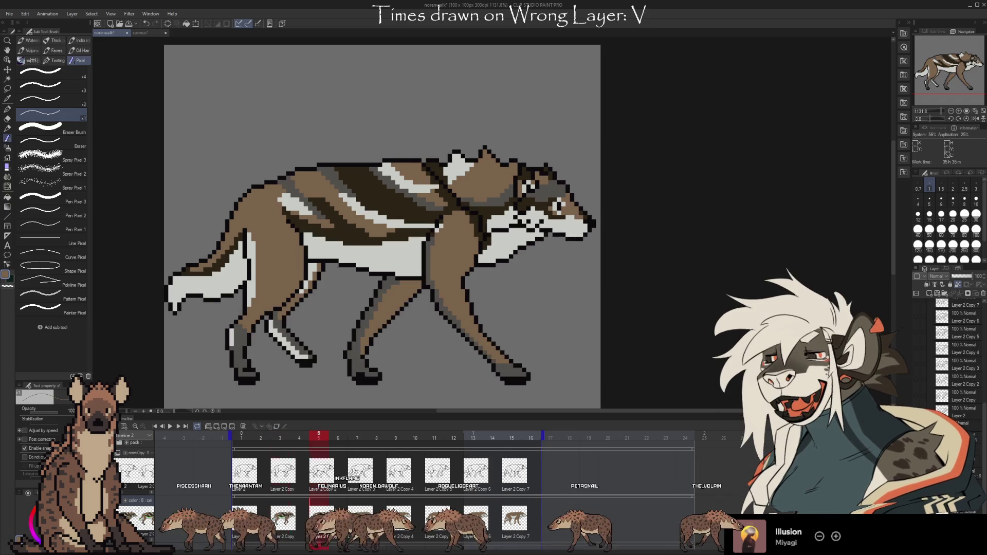
pyautogui.press('Left')
pyautogui.press('Right')
pyautogui.press('Left')
pyautogui.press('Right')
pyautogui.press('Left')
pyautogui.press('Right')
pyautogui.press('Left')
pyautogui.press('Right')
pyautogui.press('Left')
pyautogui.press('Right')
pyautogui.press('Right')
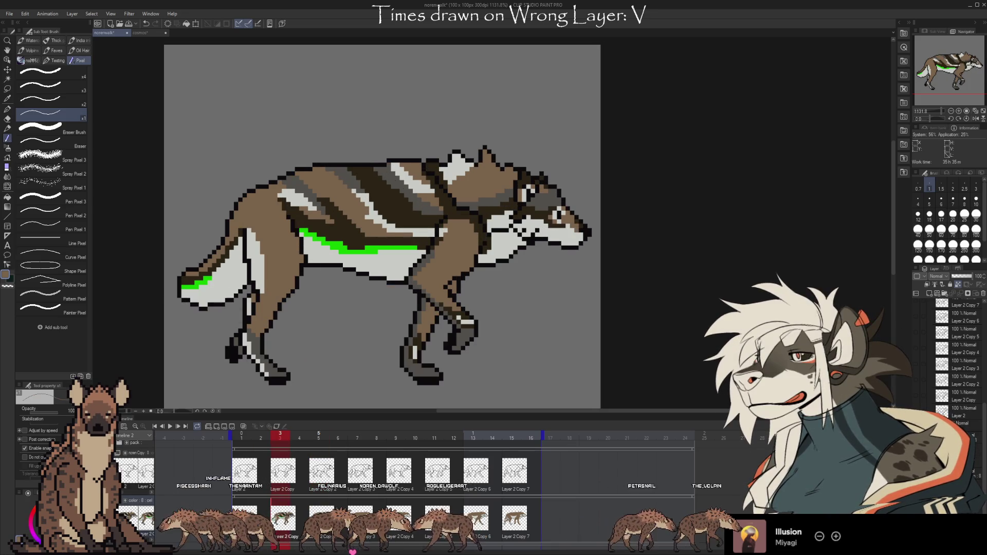
pyautogui.press('Left')
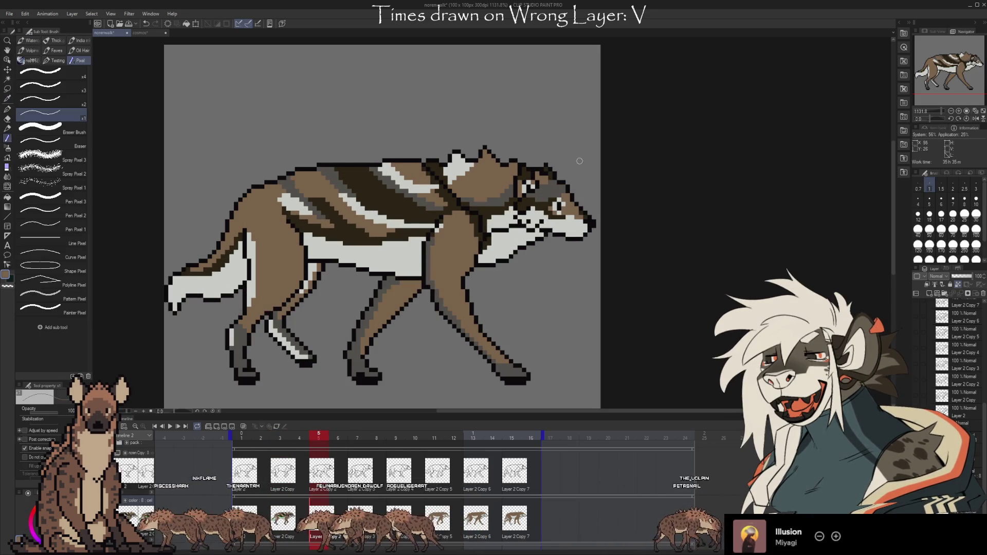
# - Browse frames 3, 2 and 7, then eyedrop the bright green accent on frame 4
pyautogui.press('Left')
pyautogui.press('Right')
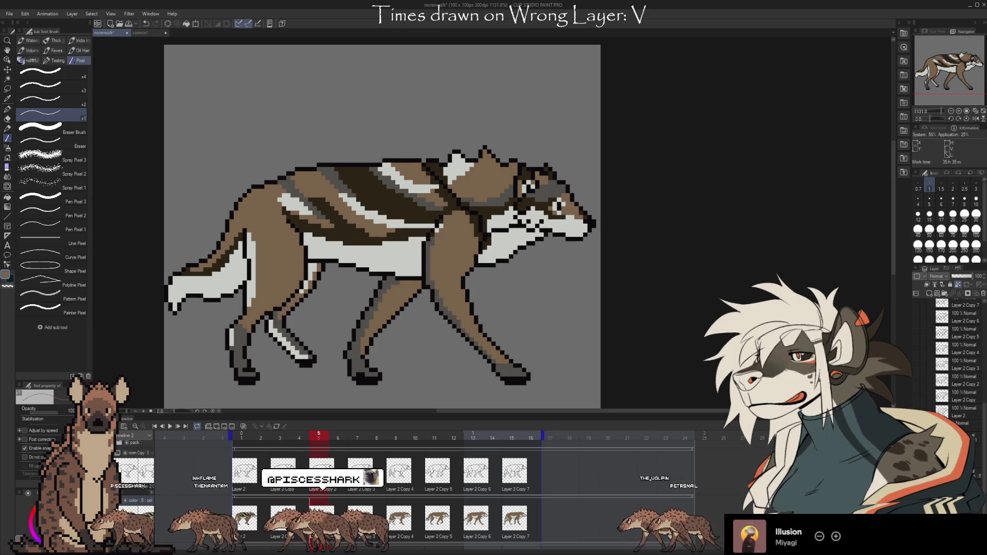
pyautogui.press('Left')
pyautogui.press('Left')
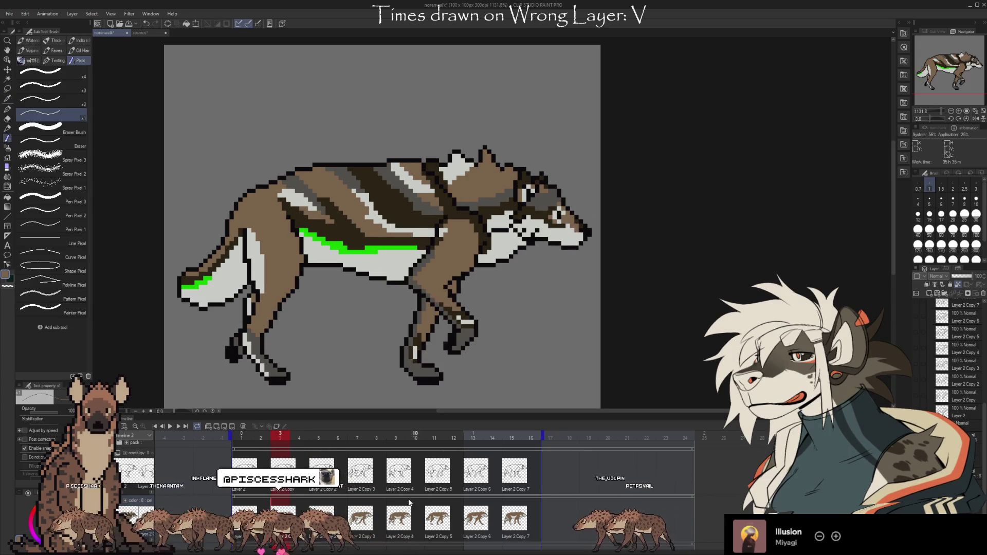
pyautogui.press('Left')
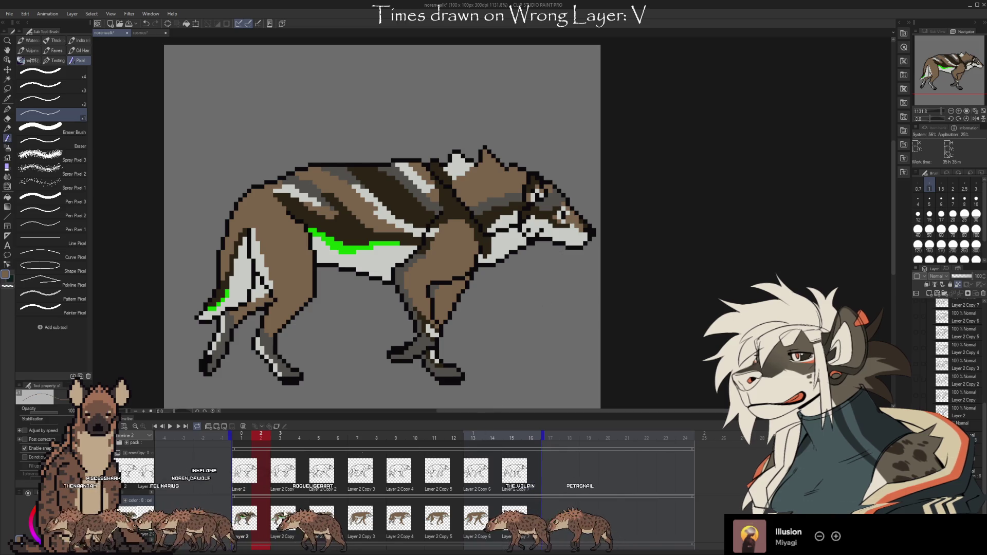
pyautogui.press('Right')
pyautogui.press('Right')
pyautogui.press('Right')
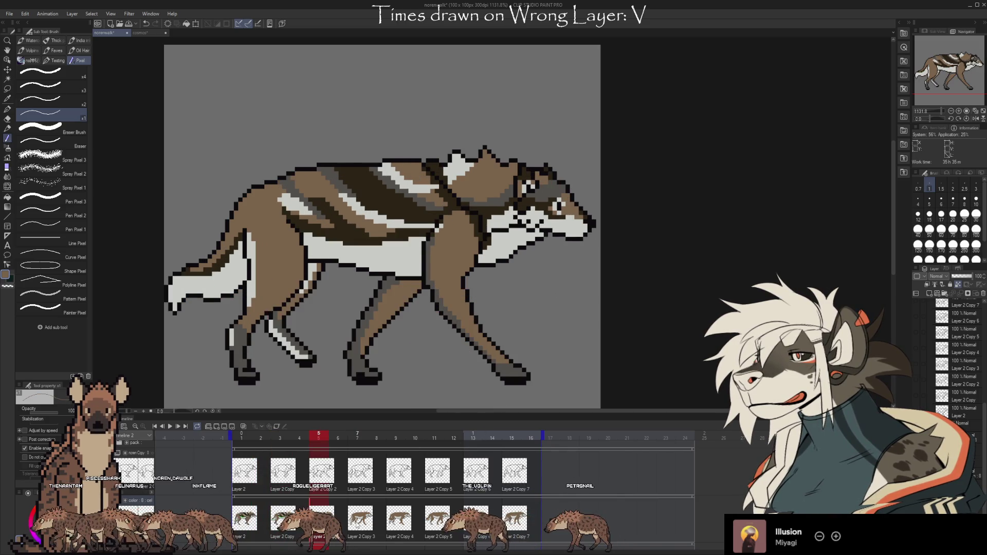
pyautogui.press('Left')
pyautogui.press('Left')
pyautogui.press('Left')
pyautogui.press('i')
pyautogui.click(342, 245)
# - Paint a bright green accent along the frame 5 wolf's belly with the Pixel pen
pyautogui.press('b')
pyautogui.press('Right')
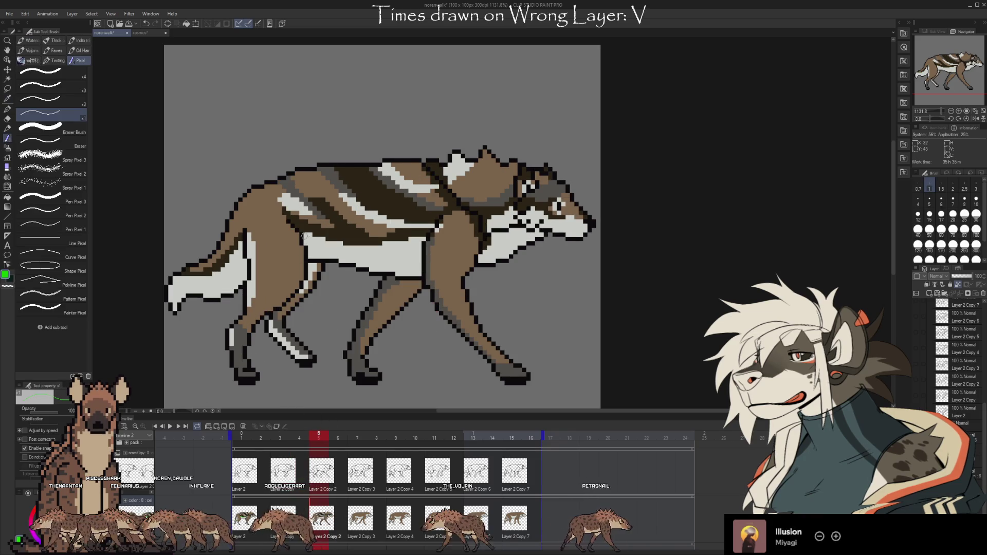
pyautogui.moveTo(320, 241)
pyautogui.mouseDown()
pyautogui.moveTo(380, 249)
pyautogui.moveTo(412, 240)
pyautogui.mouseUp()
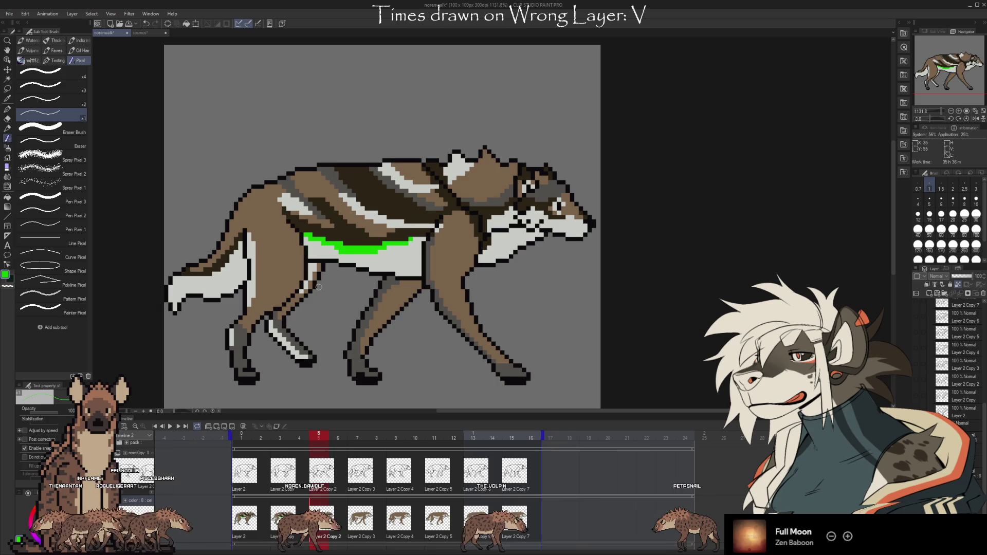
# - Swap to white and back to green with X, preview a neighbouring frame, then go to frame 2
pyautogui.press('x')
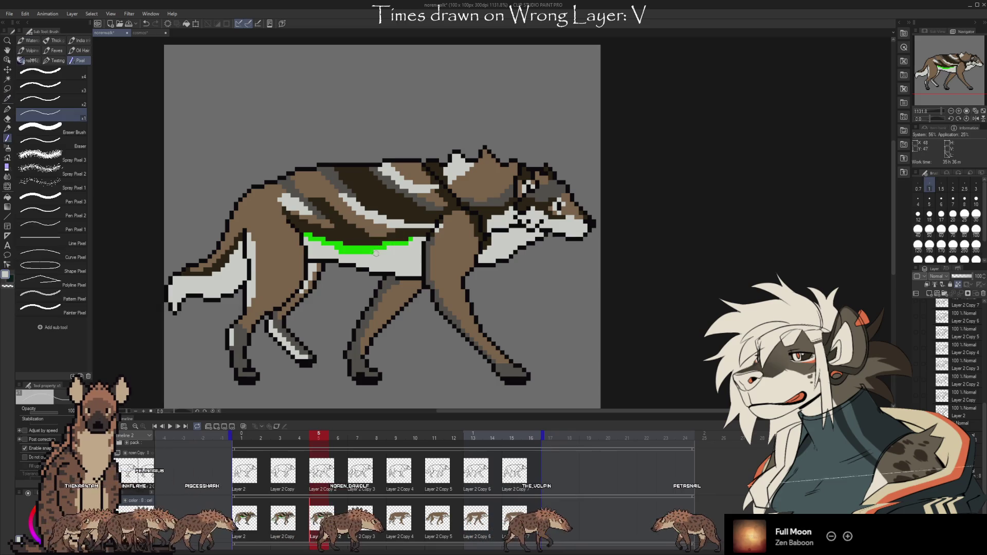
pyautogui.click(289, 523)
pyautogui.click(316, 530)
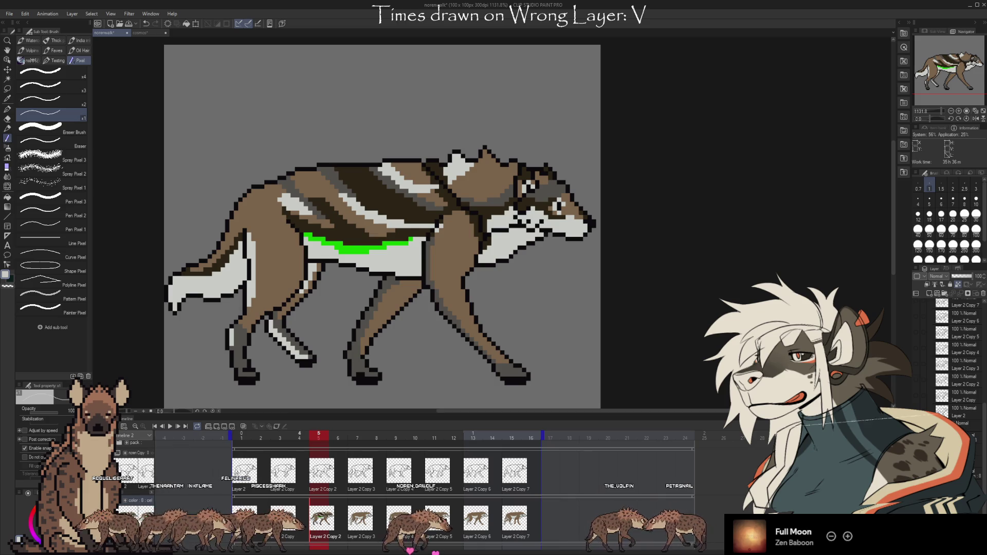
pyautogui.press('x')
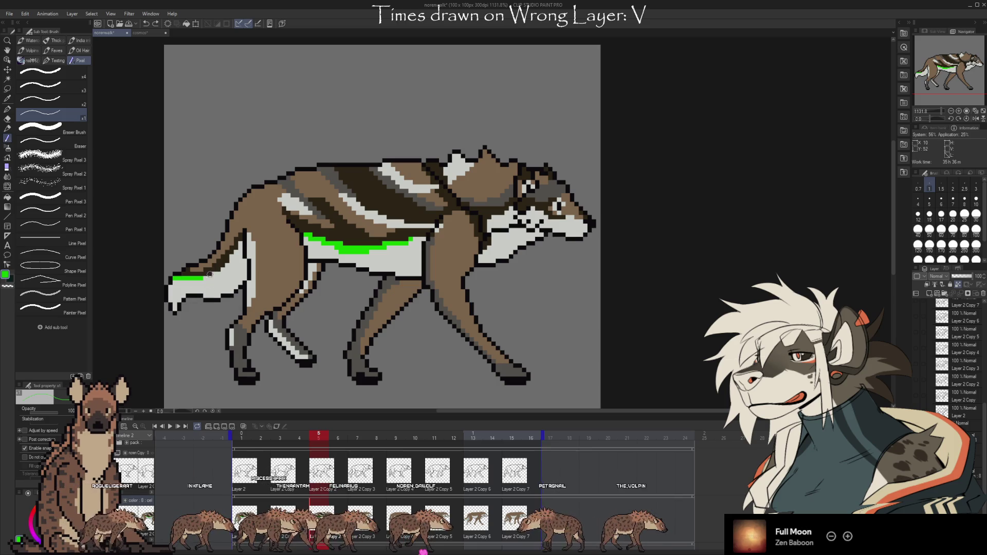
pyautogui.press('Left')
pyautogui.press('Left')
pyautogui.press('Left')
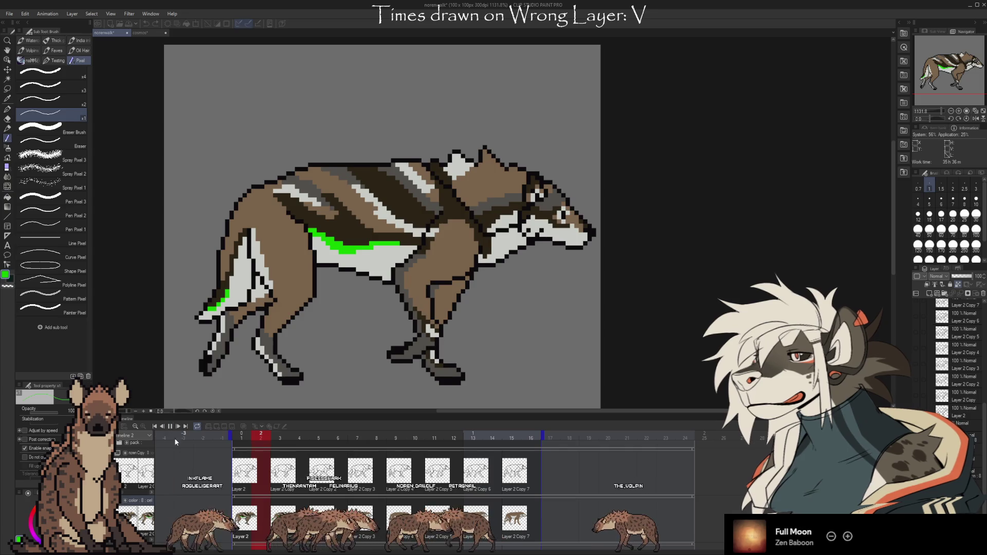
# - Play and stop the walk animation, then eyedrop the brown from frame 5 wolf's back
pyautogui.press('space')
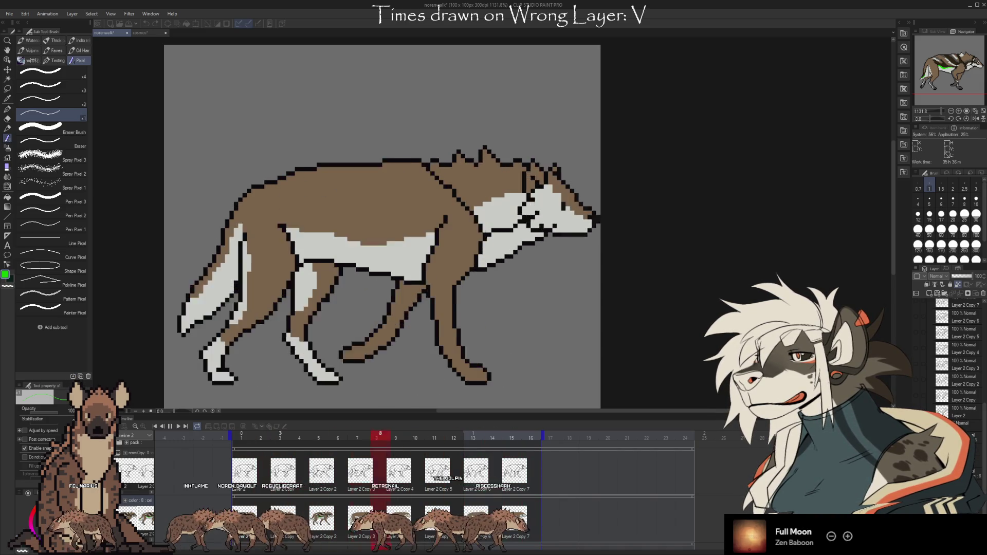
pyautogui.press('Return')
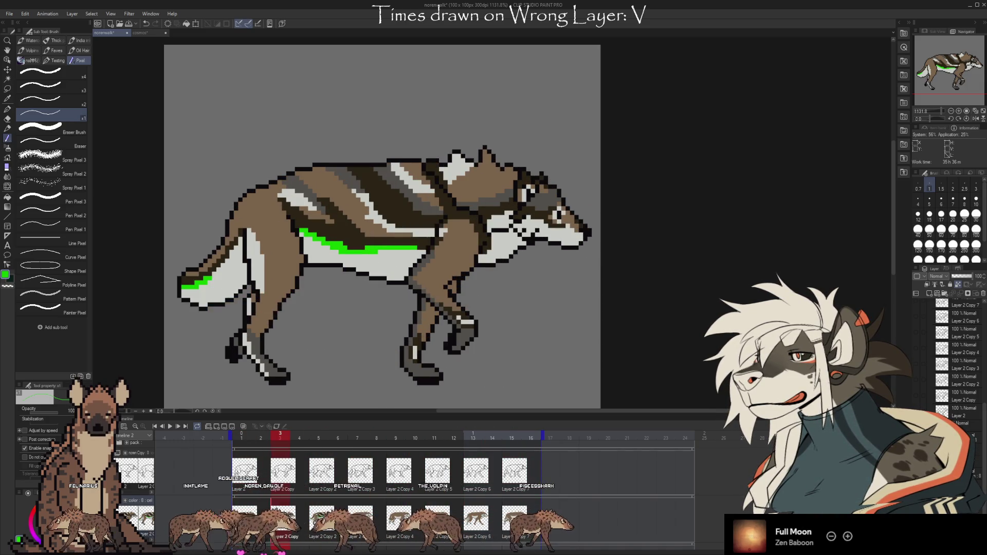
pyautogui.click(318, 437)
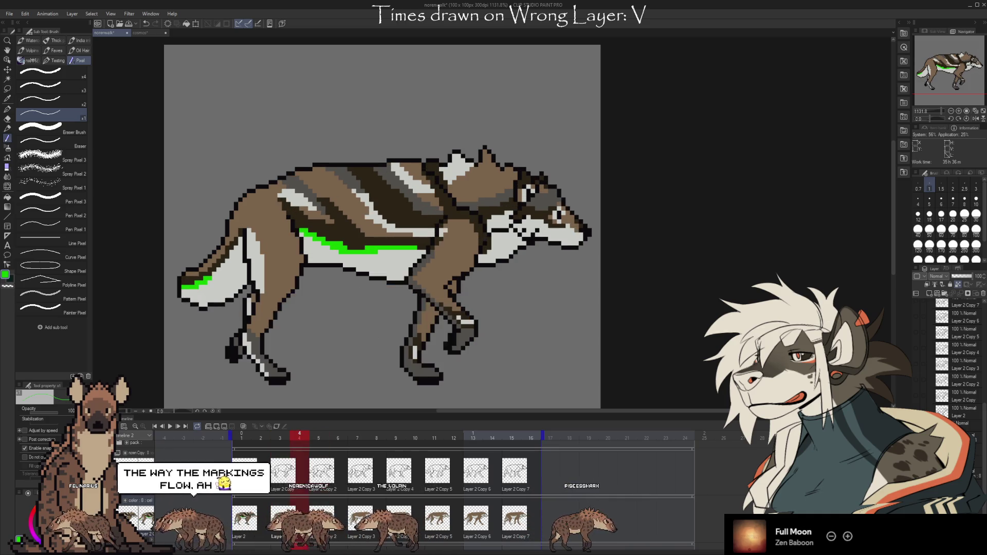
pyautogui.keyDown('alt'); pyautogui.click(298, 190); pyautogui.keyUp('alt')
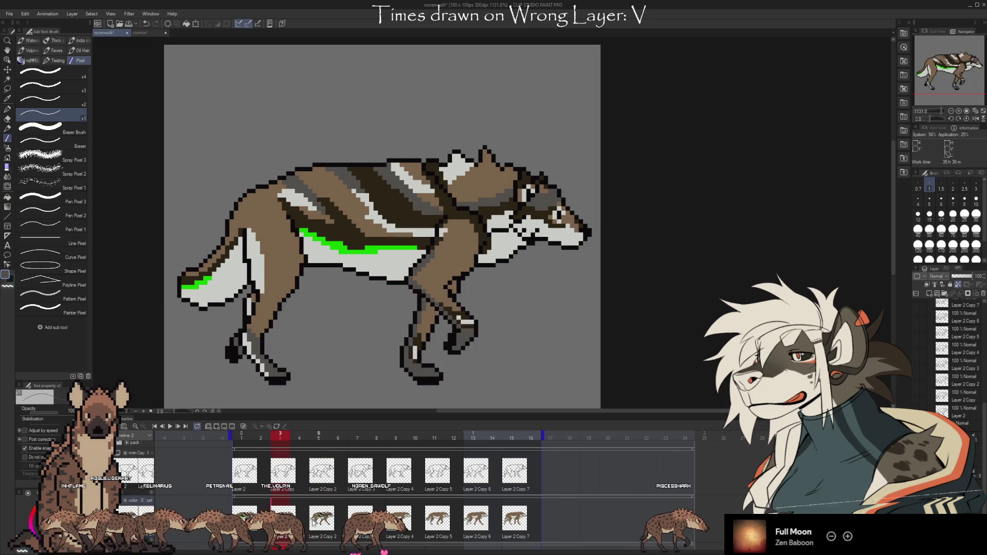
pyautogui.keyDown('alt'); pyautogui.click(300, 174); pyautogui.keyUp('alt')
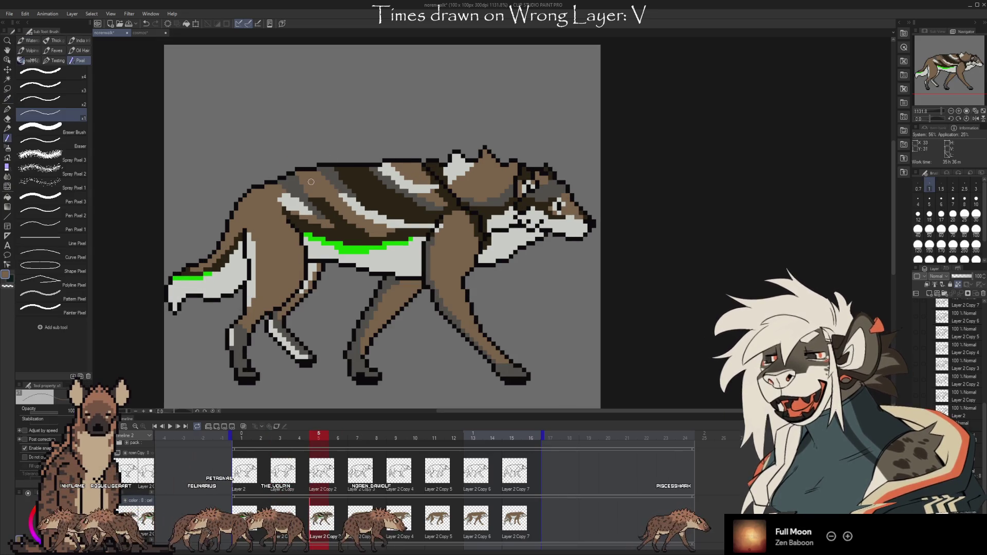
# - Flip between frames 2, 3 and 5 in the timeline to compare poses
pyautogui.click(260, 437)
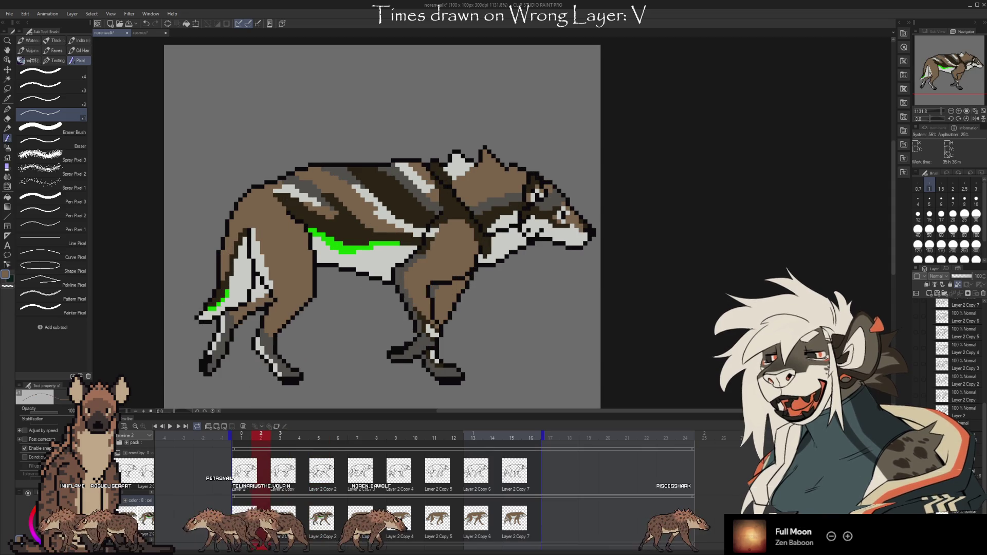
pyautogui.click(279, 437)
pyautogui.click(319, 437)
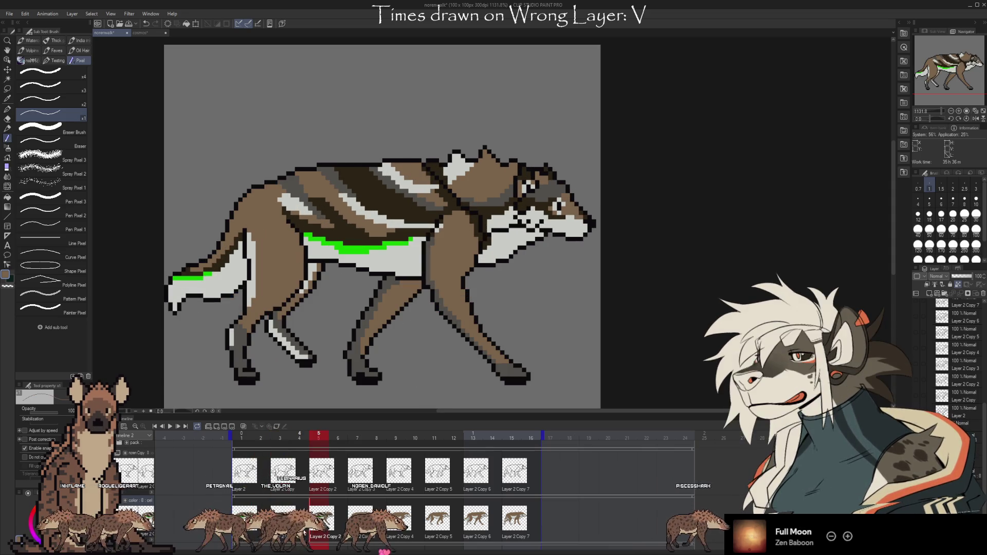
pyautogui.click(279, 437)
pyautogui.click(319, 437)
pyautogui.click(280, 437)
pyautogui.click(318, 437)
pyautogui.click(280, 437)
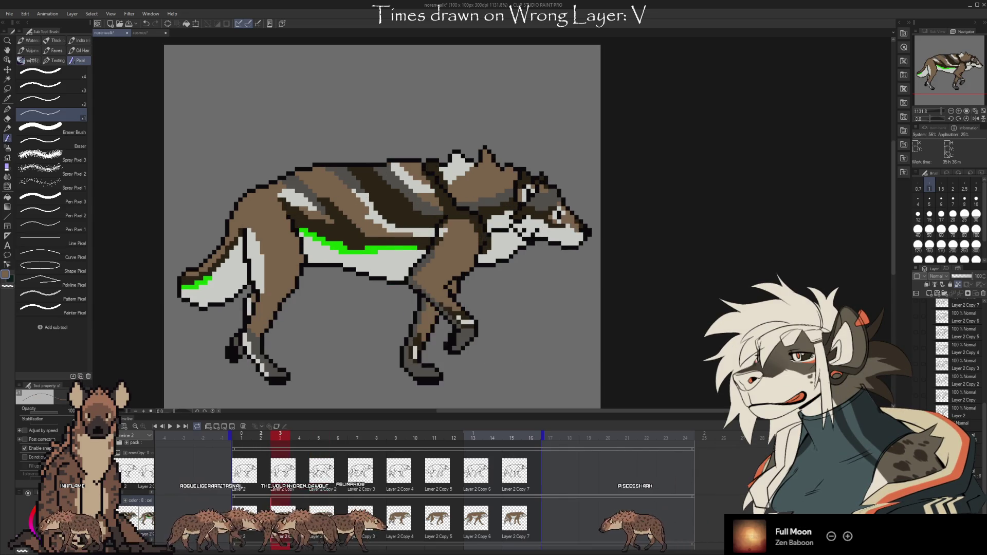
# - Continue comparing frames 2, 3 and 5, ending on frame 5
pyautogui.click(260, 437)
pyautogui.click(279, 436)
pyautogui.click(319, 437)
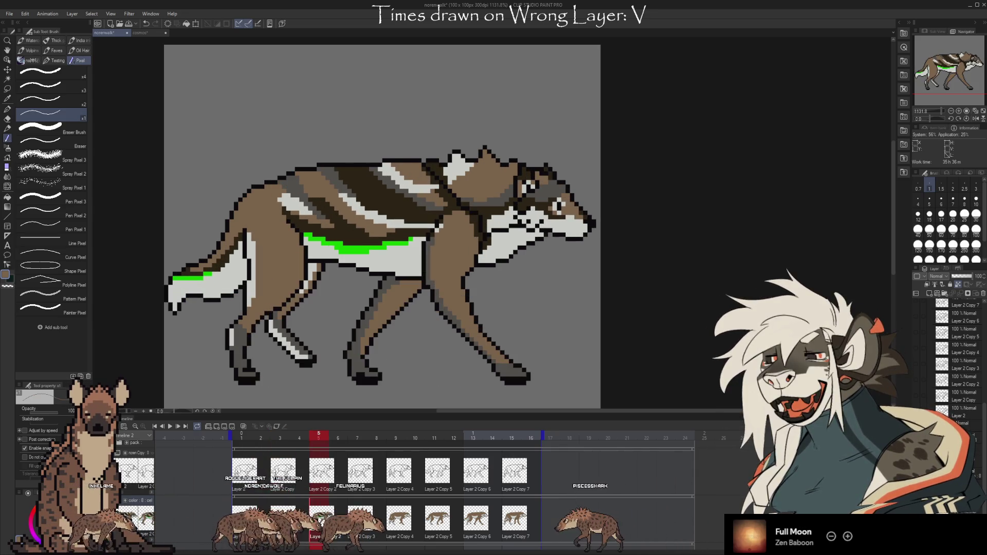
pyautogui.press('alt')
pyautogui.click(279, 437)
pyautogui.click(319, 436)
pyautogui.click(280, 437)
pyautogui.click(312, 510)
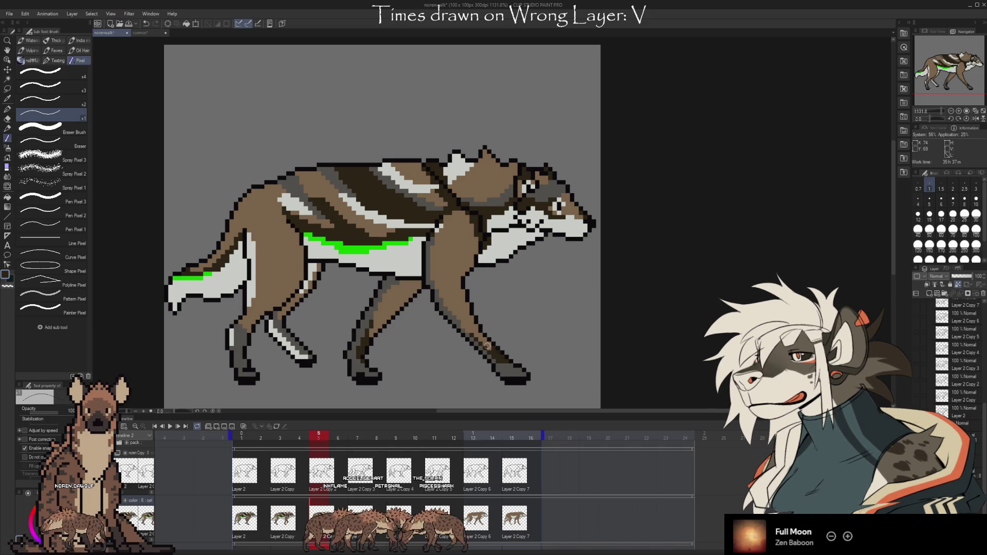
# - Toggle Eyedropper and Pixel pen, then flip between frames 2 and 5, ending on frame 2
pyautogui.press('i')
pyautogui.press('b')
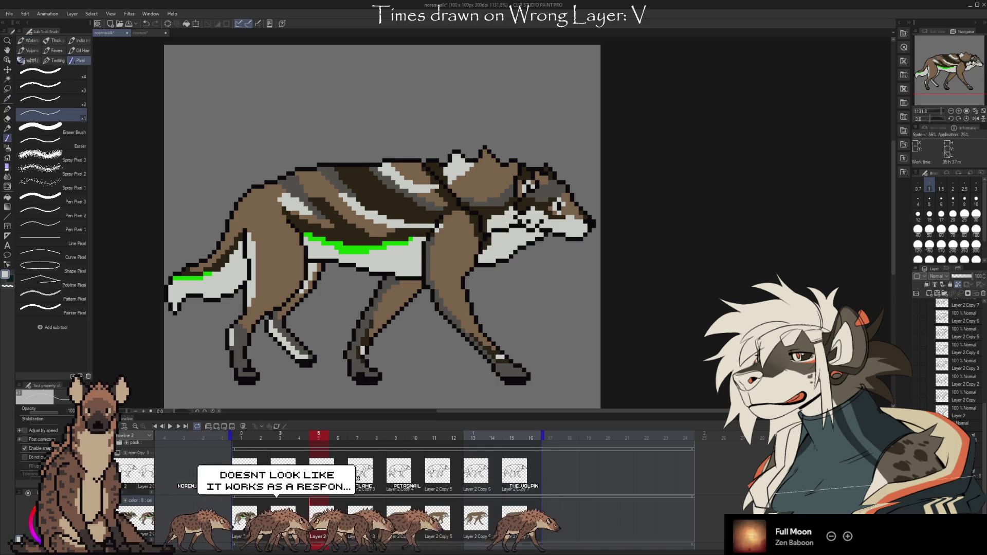
pyautogui.click(261, 438)
pyautogui.press('Right')
pyautogui.press('Right')
pyautogui.press('Right')
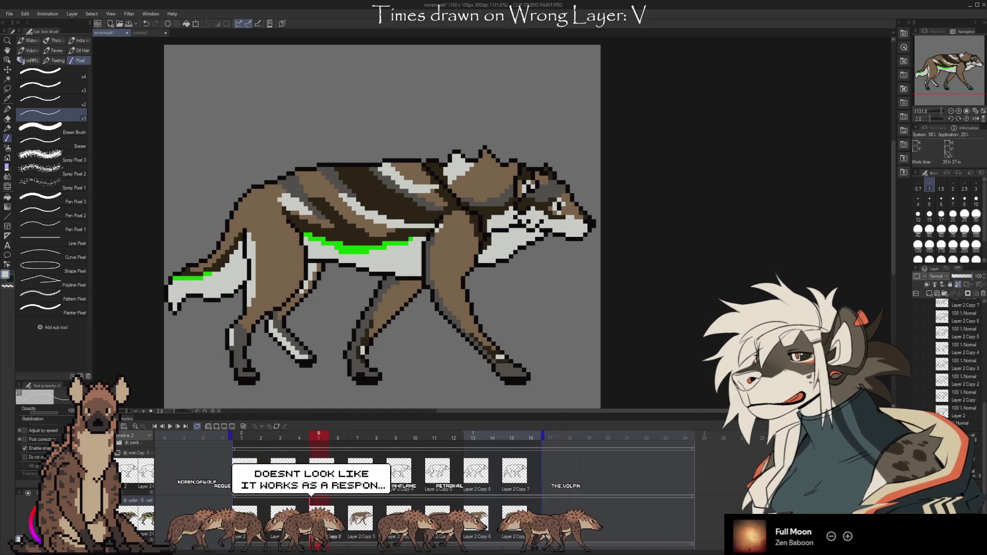
pyautogui.press('Left')
pyautogui.press('Right')
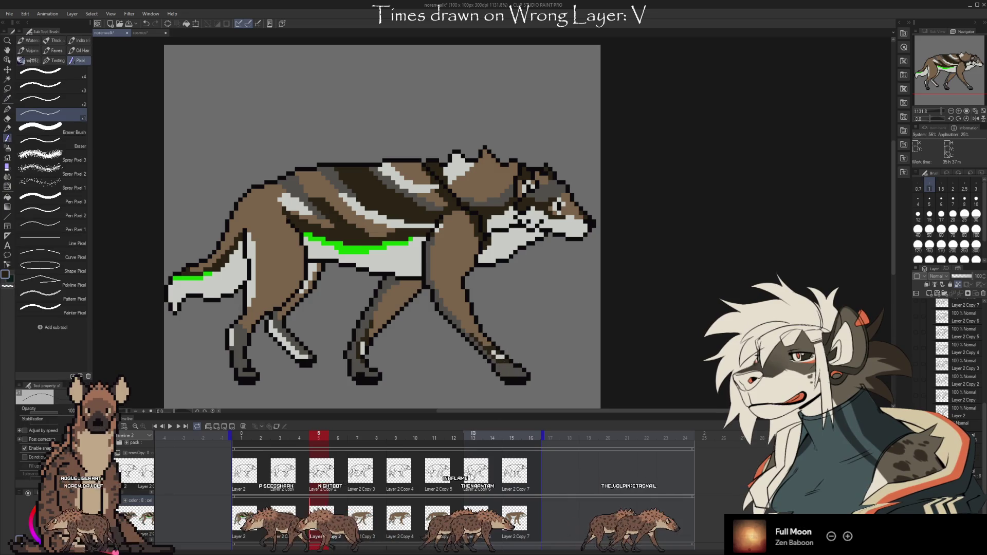
pyautogui.press('Left')
pyautogui.press('Left')
pyautogui.press('Left')
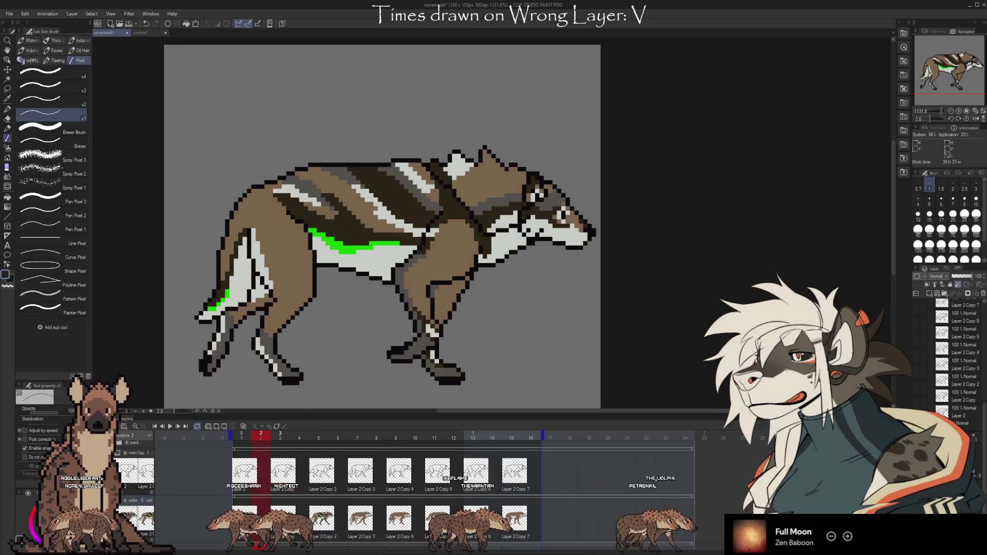
# - Flip repeatedly between frames 1, 3 and 5 to compare walk poses, ending on frame 6
pyautogui.press('Right')
pyautogui.press('Right')
pyautogui.press('Right')
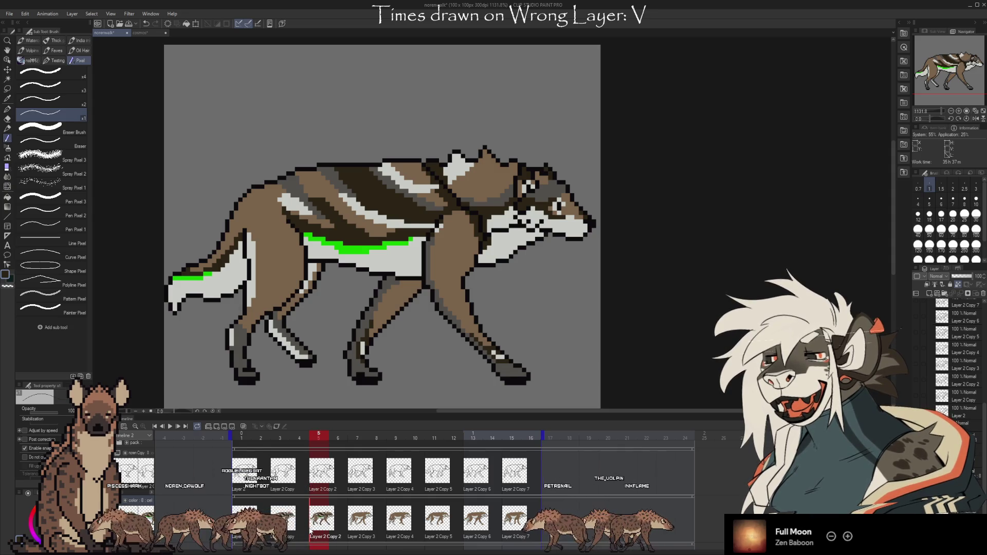
pyautogui.click(241, 535)
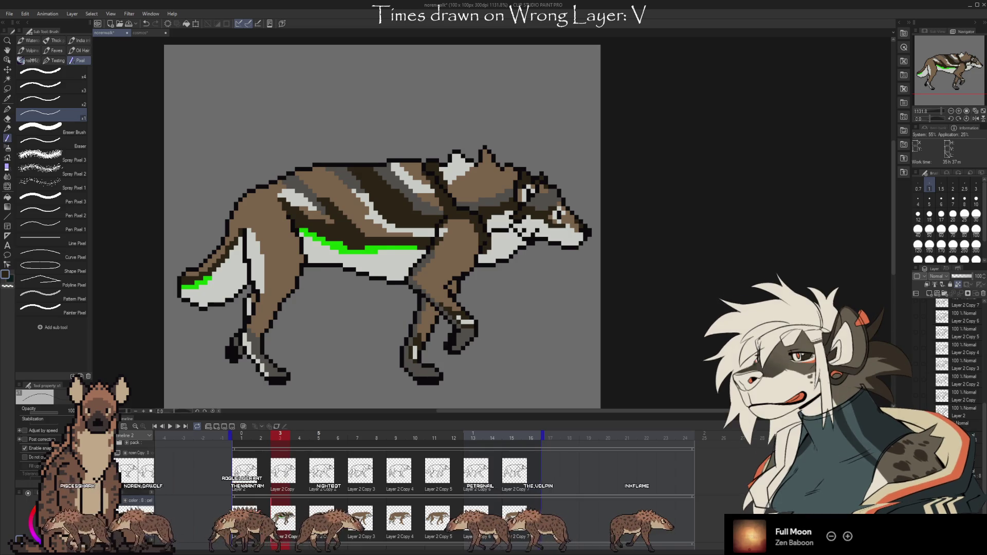
pyautogui.click(318, 496)
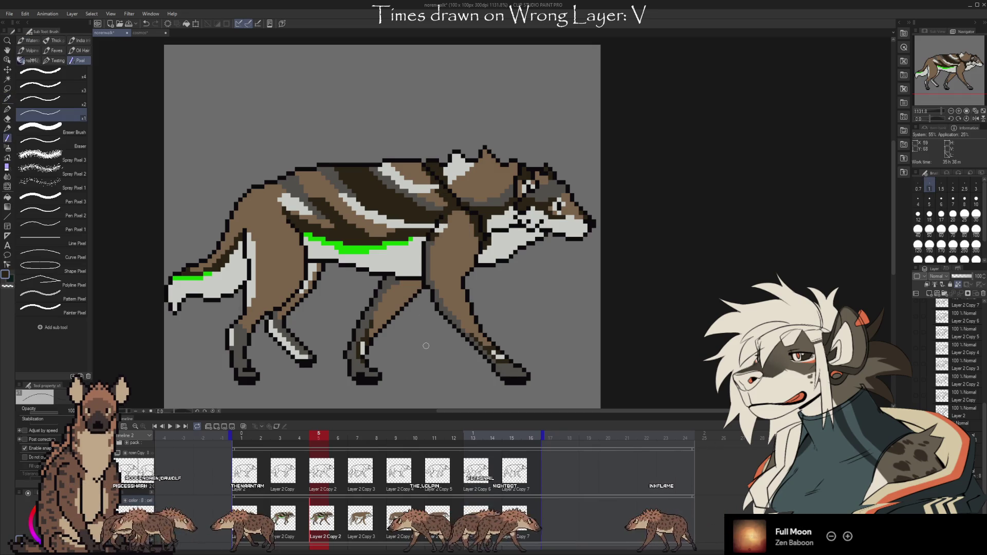
pyautogui.click(241, 519)
pyautogui.click(282, 519)
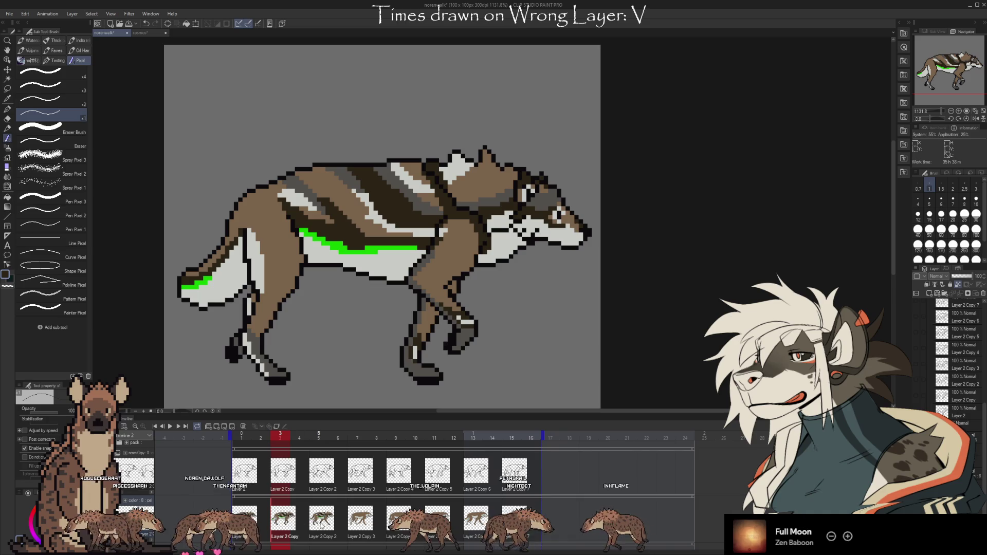
pyautogui.click(324, 520)
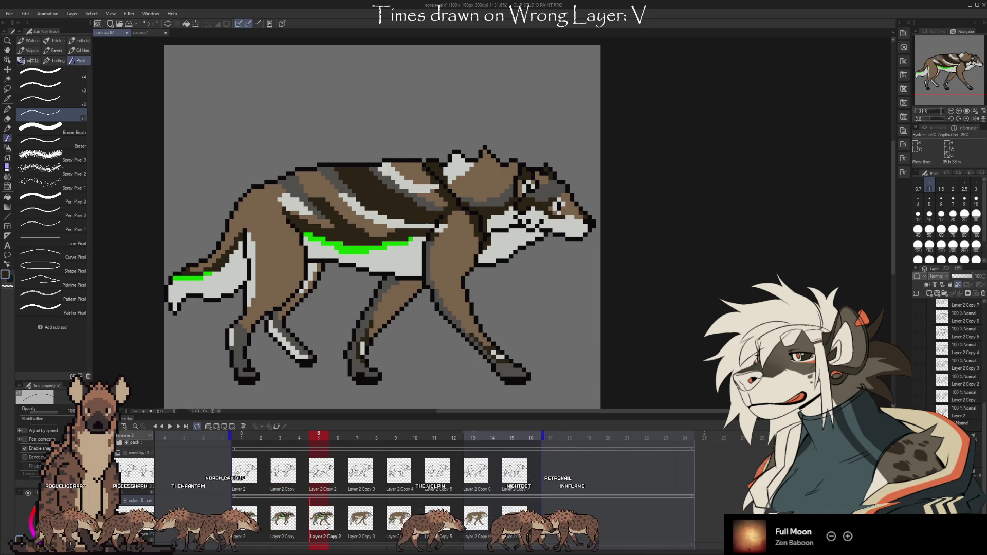
pyautogui.click(242, 519)
pyautogui.click(282, 519)
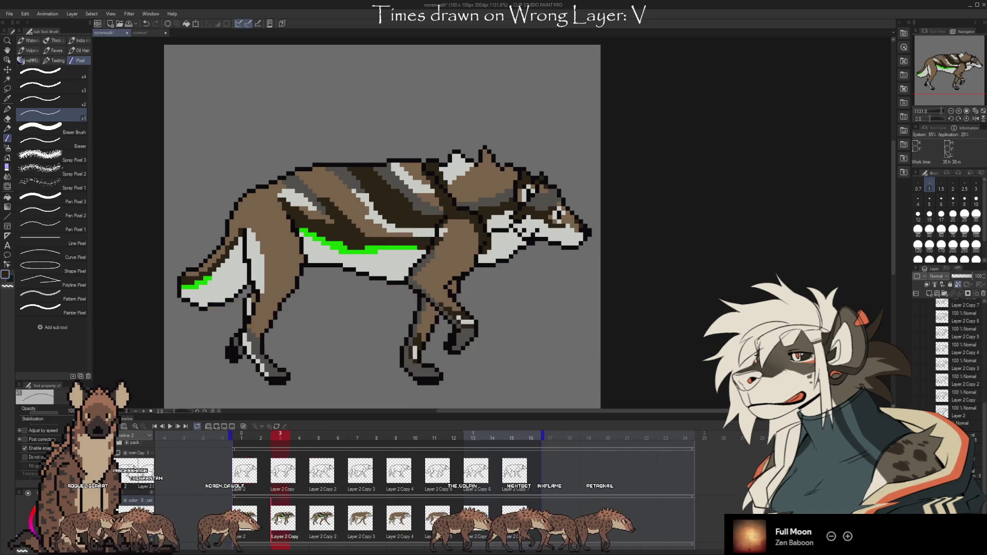
pyautogui.click(321, 520)
pyautogui.click(244, 519)
pyautogui.click(282, 519)
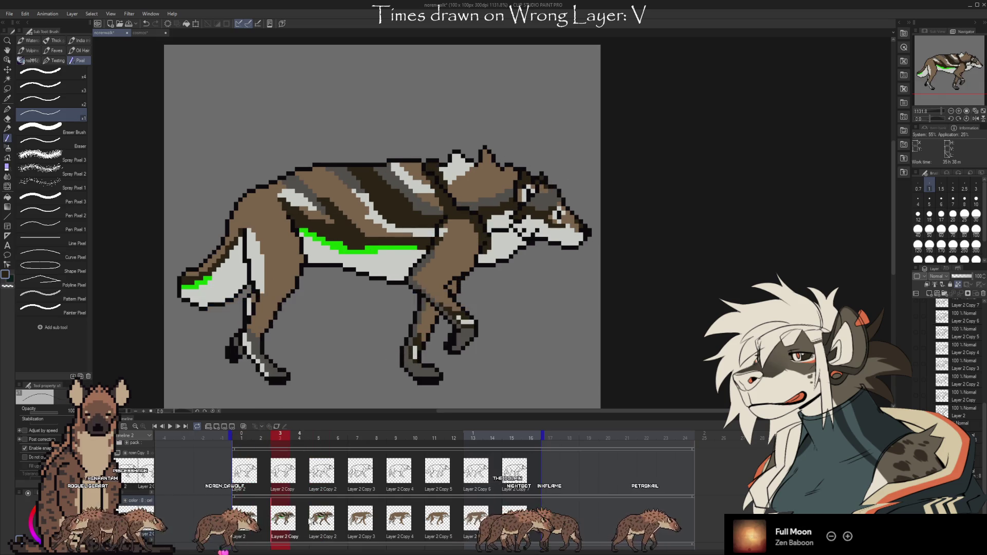
pyautogui.click(323, 529)
pyautogui.click(244, 519)
pyautogui.click(283, 519)
pyautogui.click(321, 520)
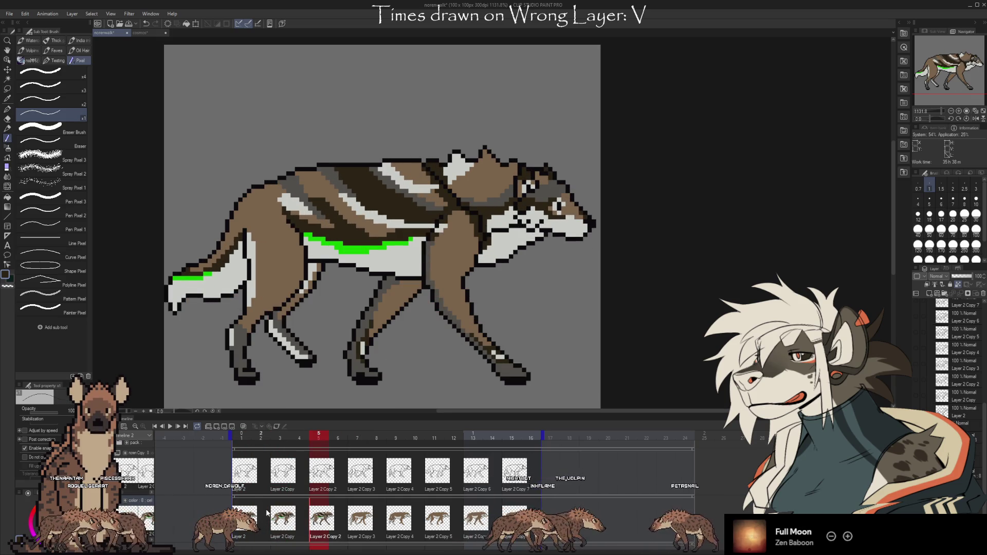
pyautogui.click(283, 519)
pyautogui.click(333, 517)
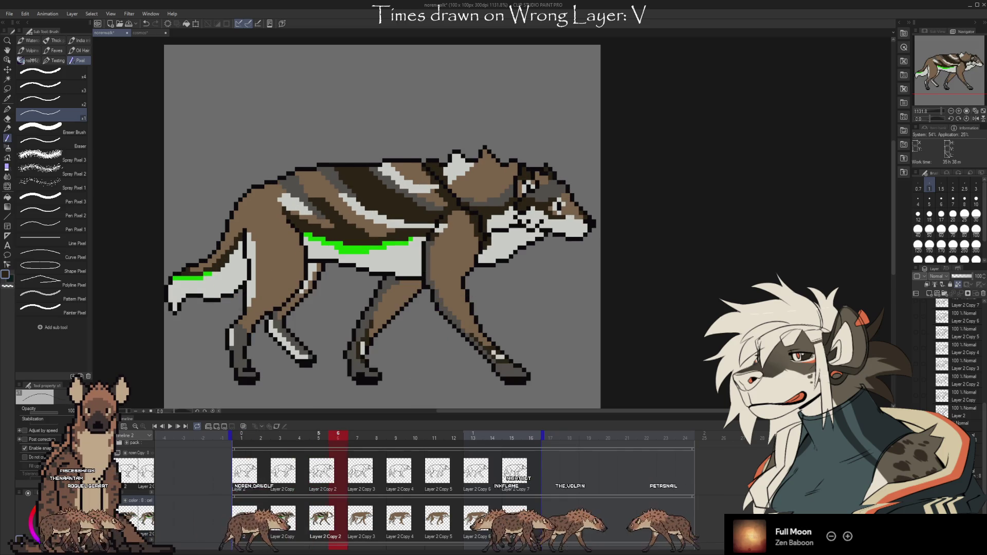
# - Sample the brown coat colour, add light pixels to the leg, then play the walk cycle
pyautogui.keyDown('alt'); pyautogui.click(296, 299); pyautogui.keyUp('alt')
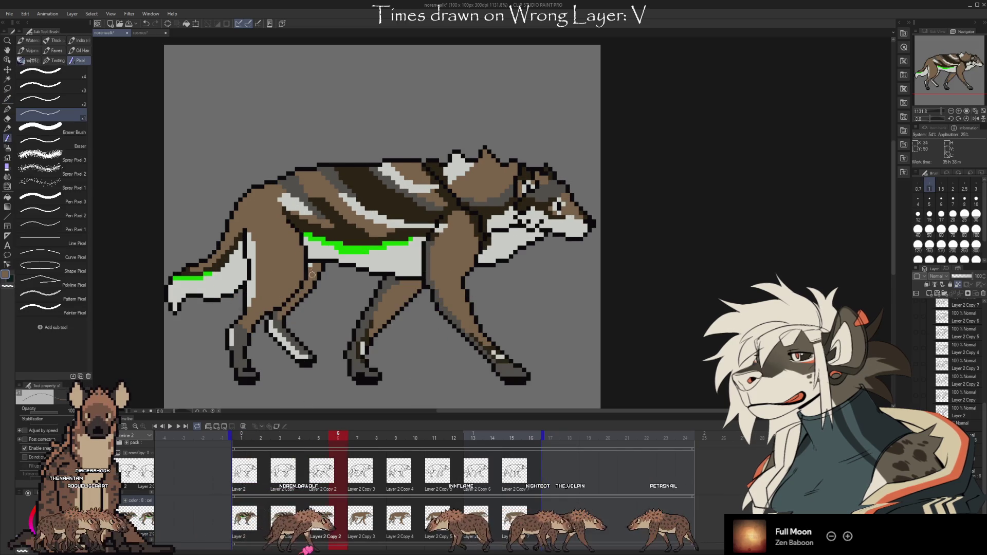
pyautogui.moveTo(311, 264); pyautogui.dragTo(308, 275)
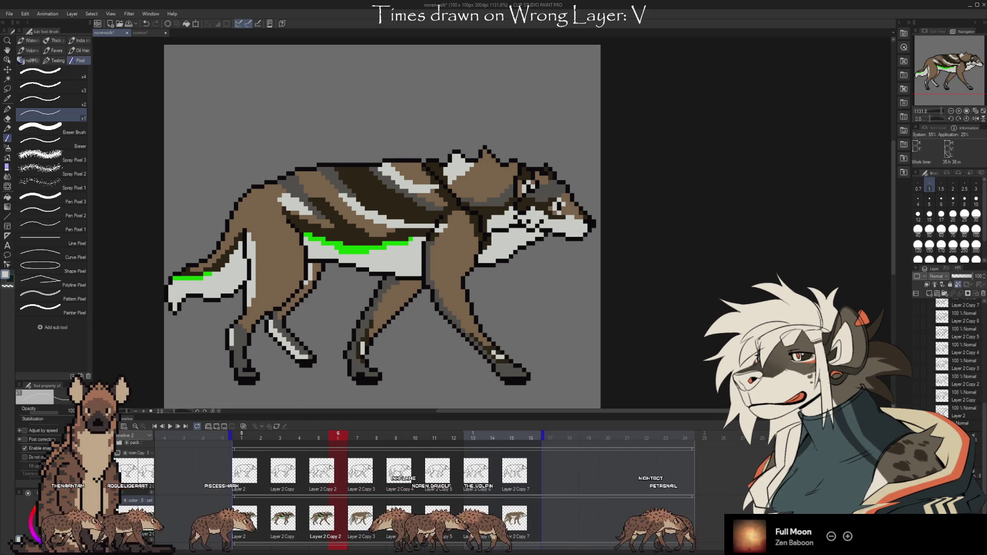
pyautogui.click(242, 518)
pyautogui.click(320, 529)
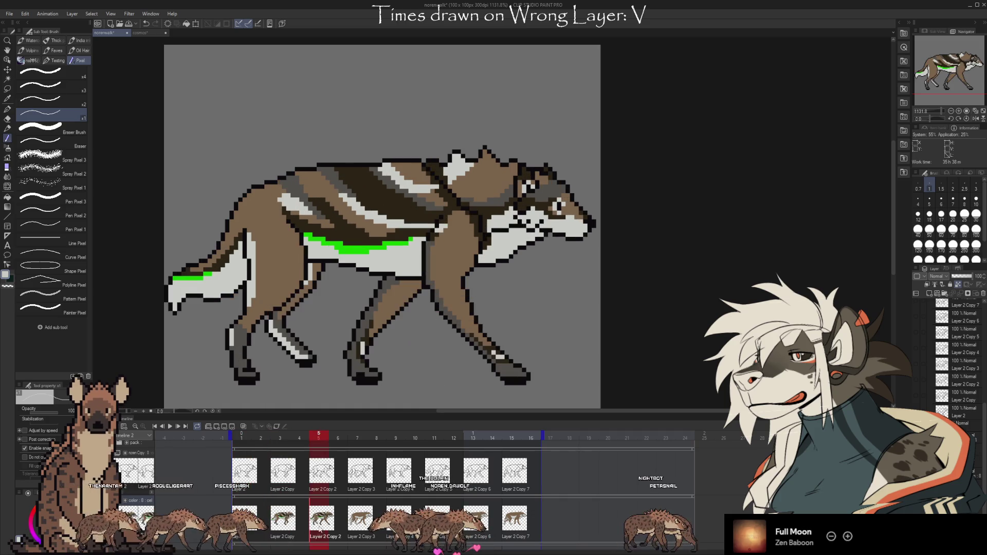
pyautogui.click(170, 426)
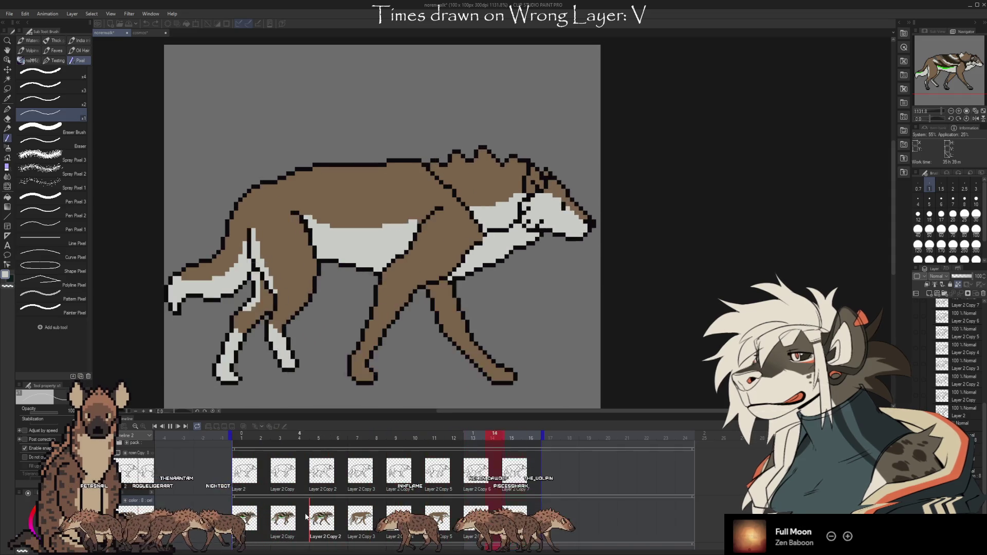
# - Stop playback, view frames 5, 7, 11 and 8, replay, then sample the brown body colour
pyautogui.press('space')
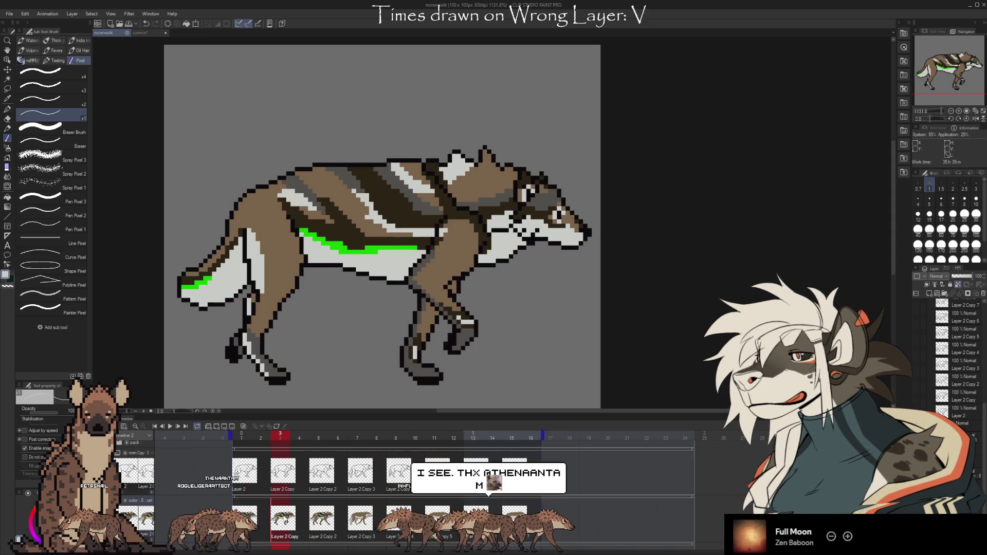
pyautogui.click(321, 519)
pyautogui.click(360, 519)
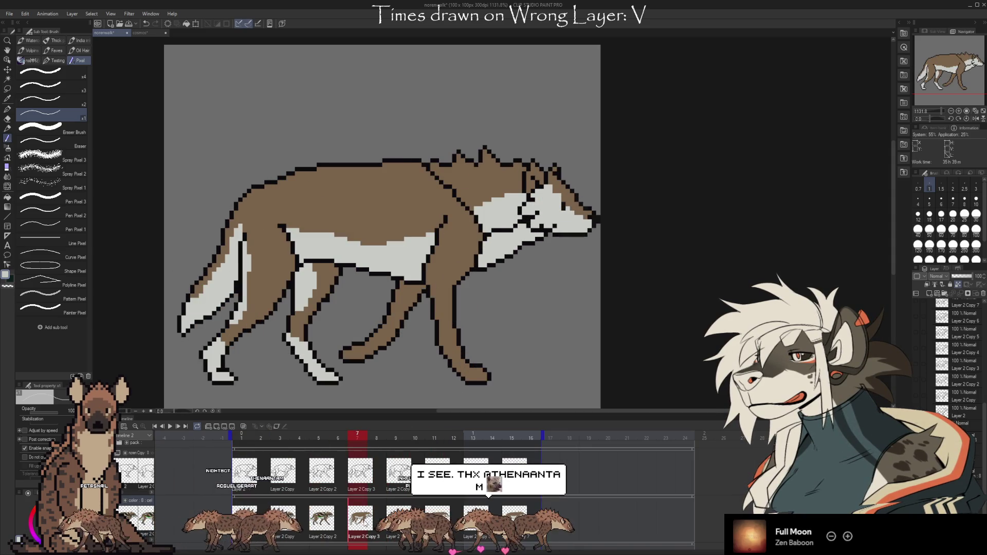
pyautogui.click(437, 519)
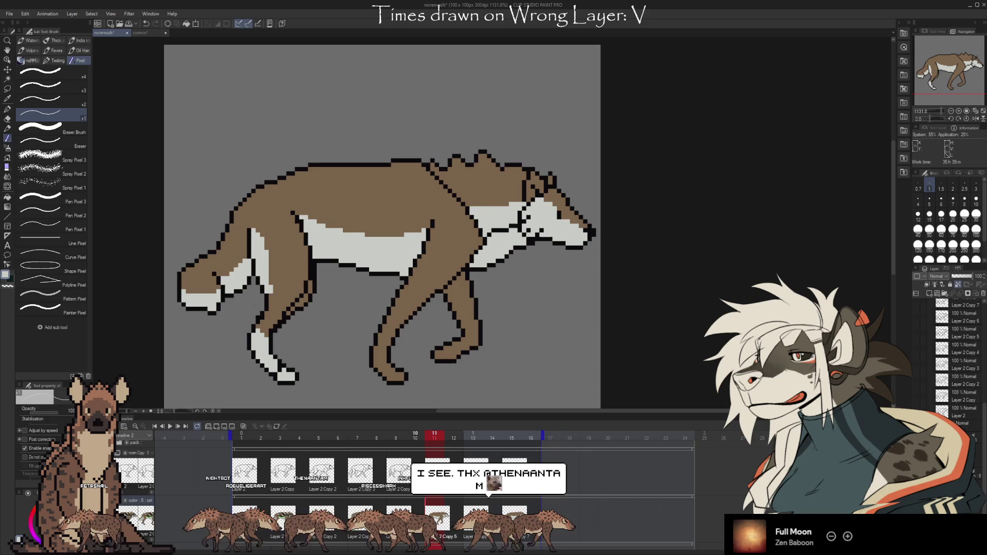
pyautogui.click(381, 529)
pyautogui.press('space')
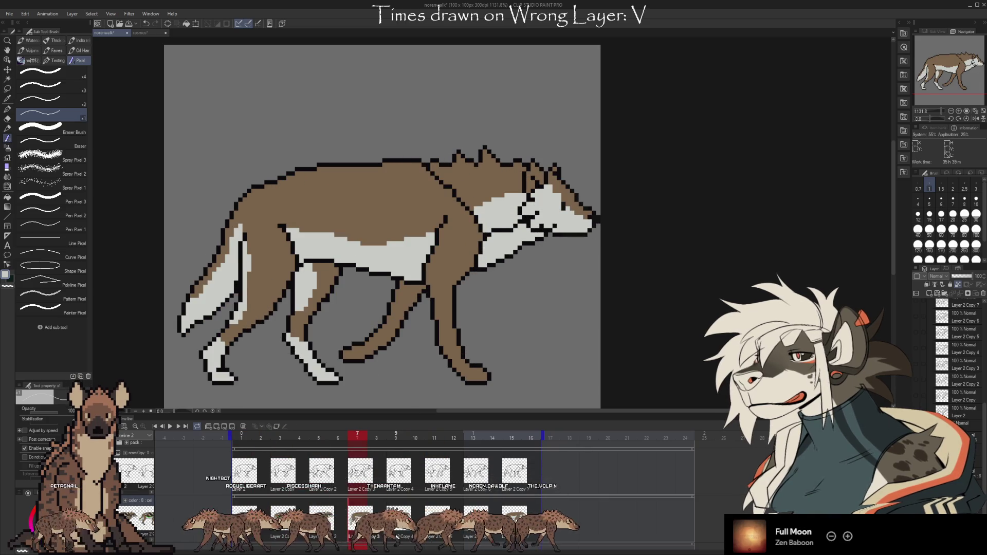
pyautogui.keyDown('alt'); pyautogui.click(329, 288); pyautogui.keyUp('alt')
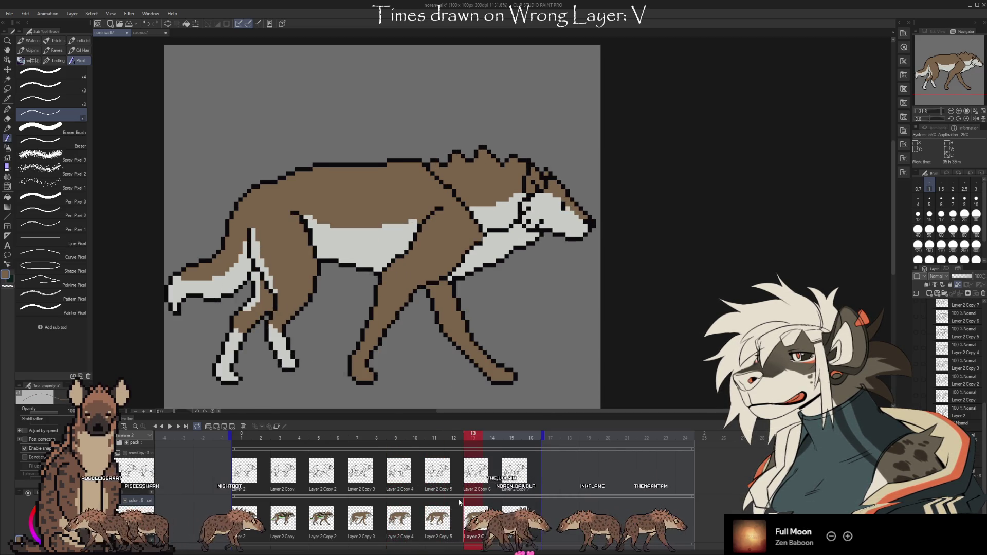
# - Redraw the belly patch's top edge in brown on frame 15, replacing an undone misplaced stroke
pyautogui.moveTo(335, 234); pyautogui.dragTo(362, 238)
pyautogui.hotkey('ctrl', 'z')
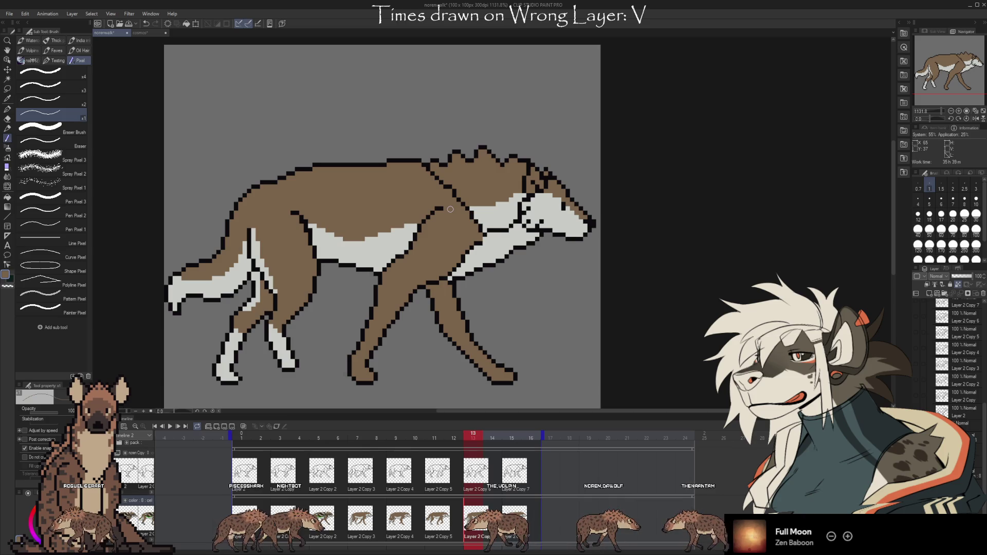
pyautogui.press('Return')
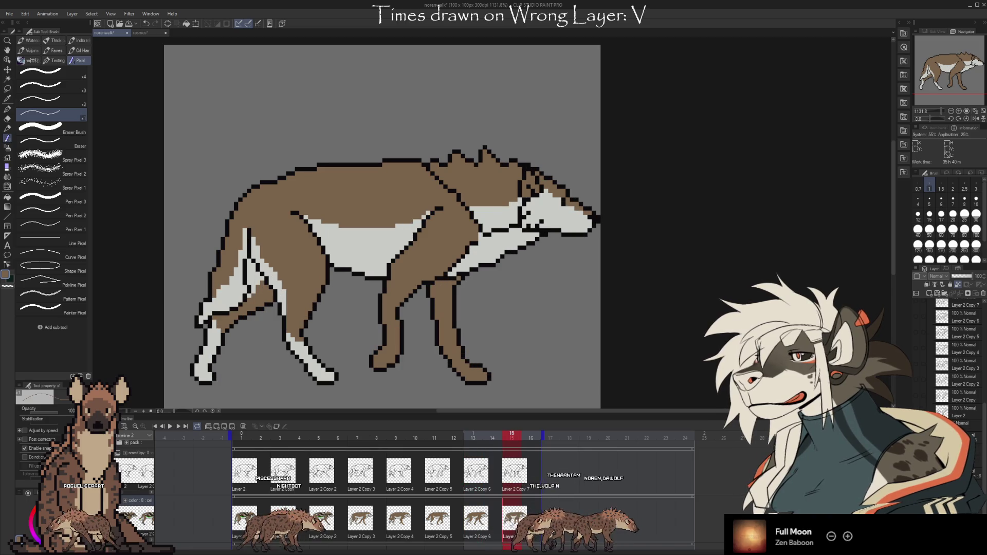
pyautogui.moveTo(322, 229)
pyautogui.mouseDown()
pyautogui.moveTo(386, 233)
pyautogui.moveTo(321, 223)
pyautogui.mouseUp()
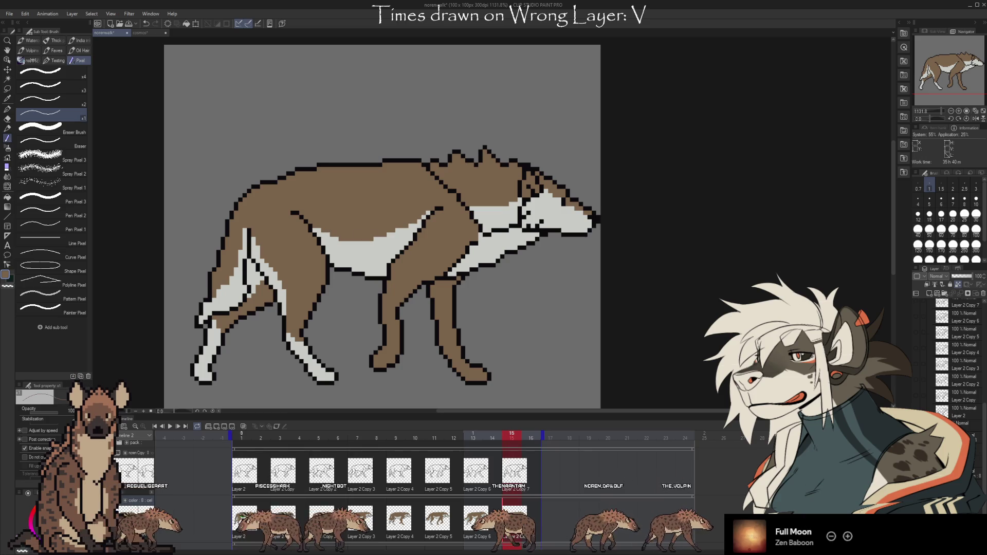
# - Toggle between striped frame 1 and plain frame 15 to compare, then play the animation
pyautogui.press('Home')
pyautogui.click(244, 519)
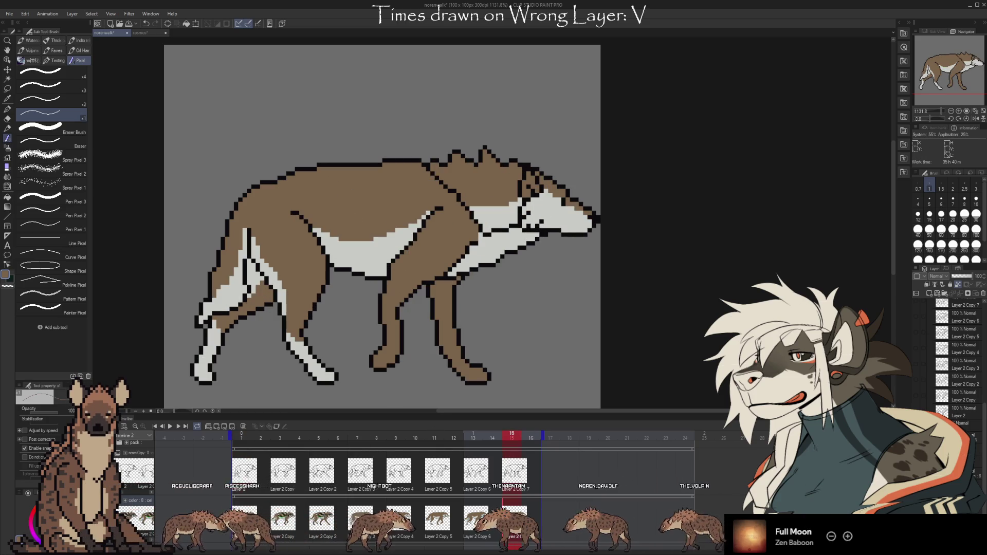
pyautogui.click(256, 524)
pyautogui.click(513, 519)
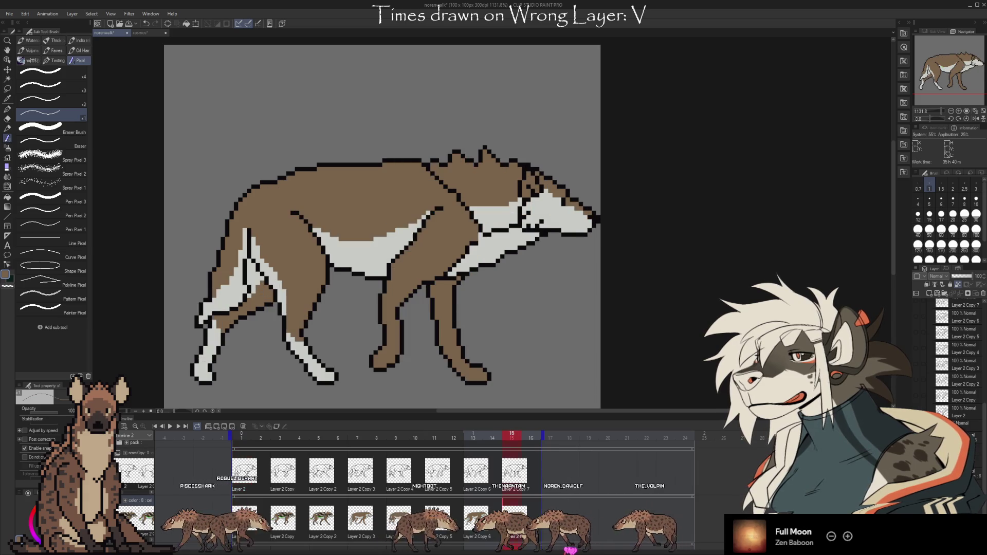
pyautogui.press('Home')
pyautogui.press('End')
pyautogui.press('Home')
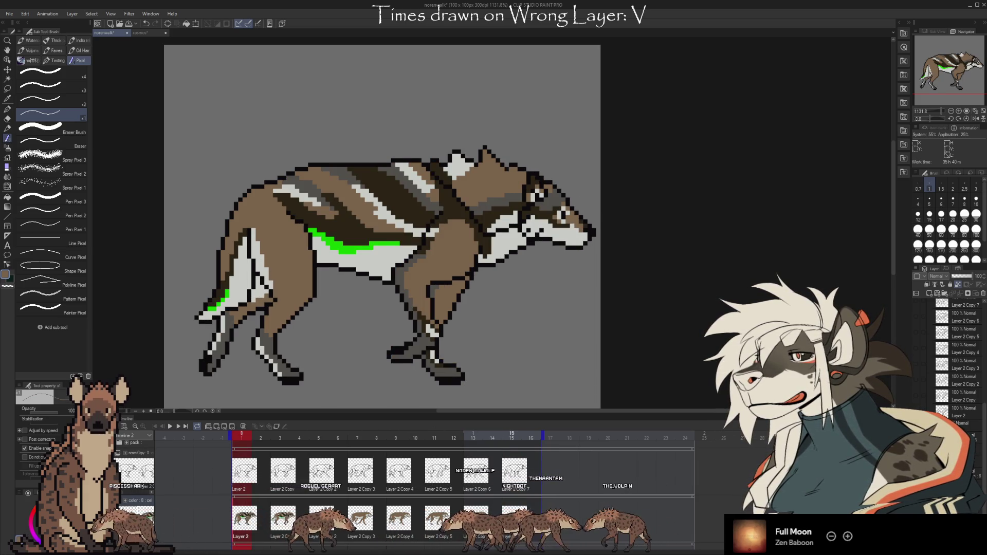
pyautogui.press('End')
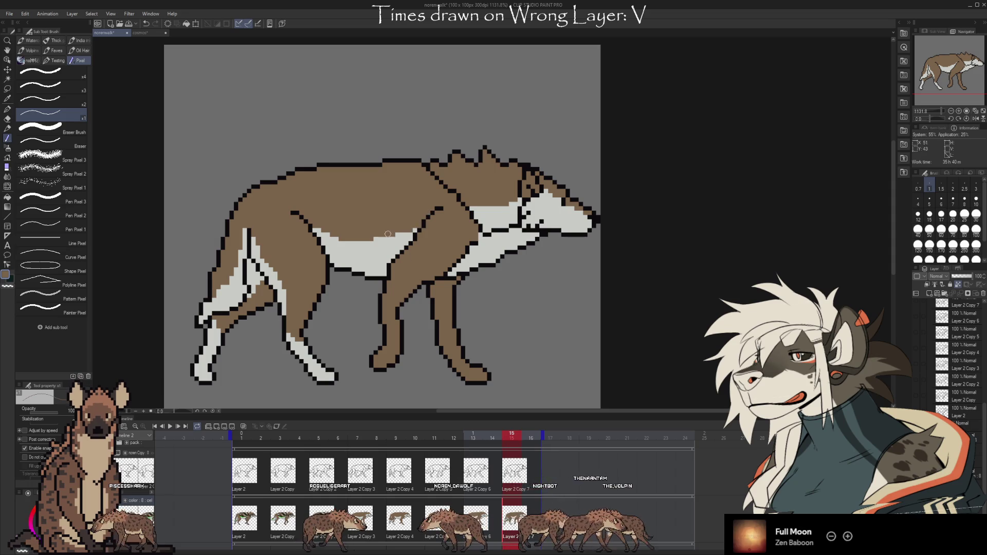
pyautogui.press('Home')
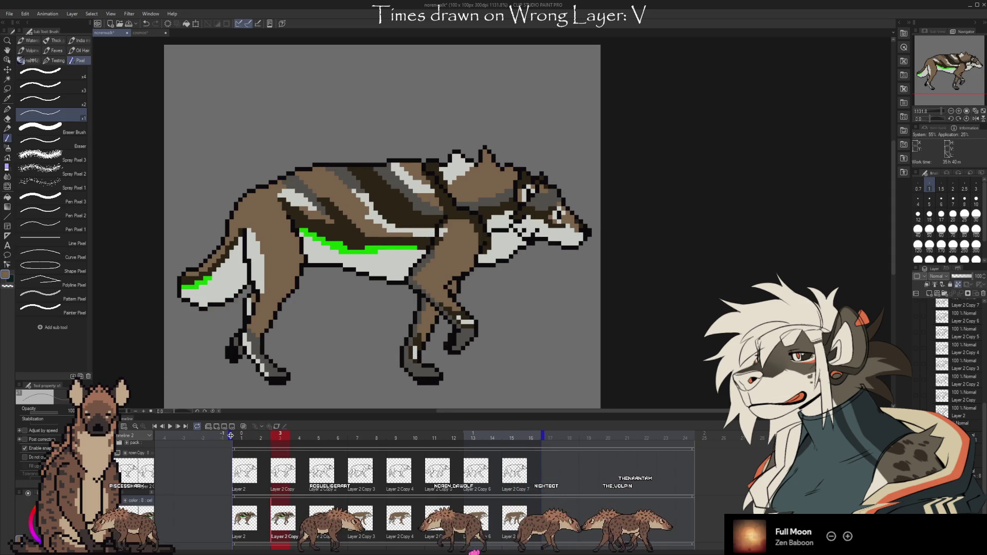
pyautogui.press('space')
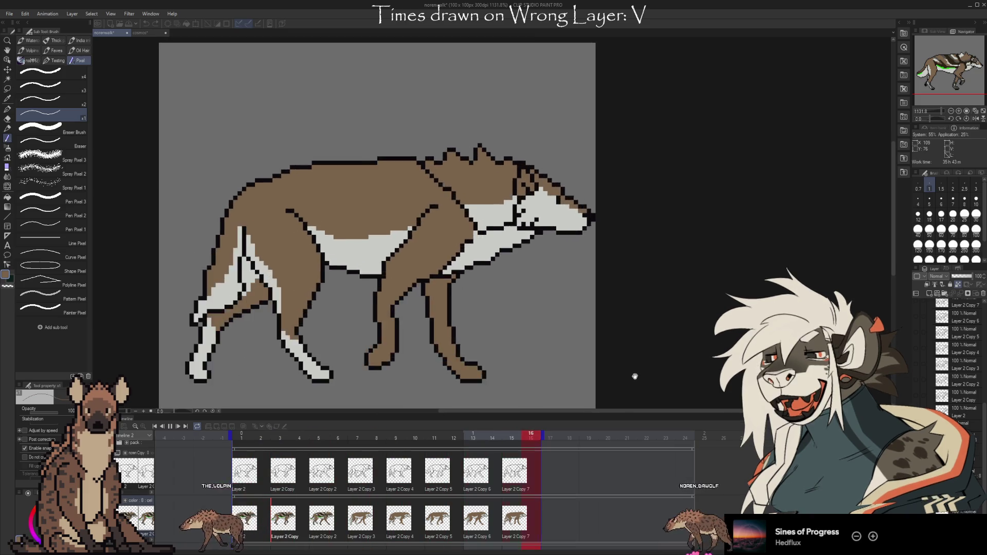
# - Stop the walk-cycle playback, leaving the view on frame 1
pyautogui.press('Return')
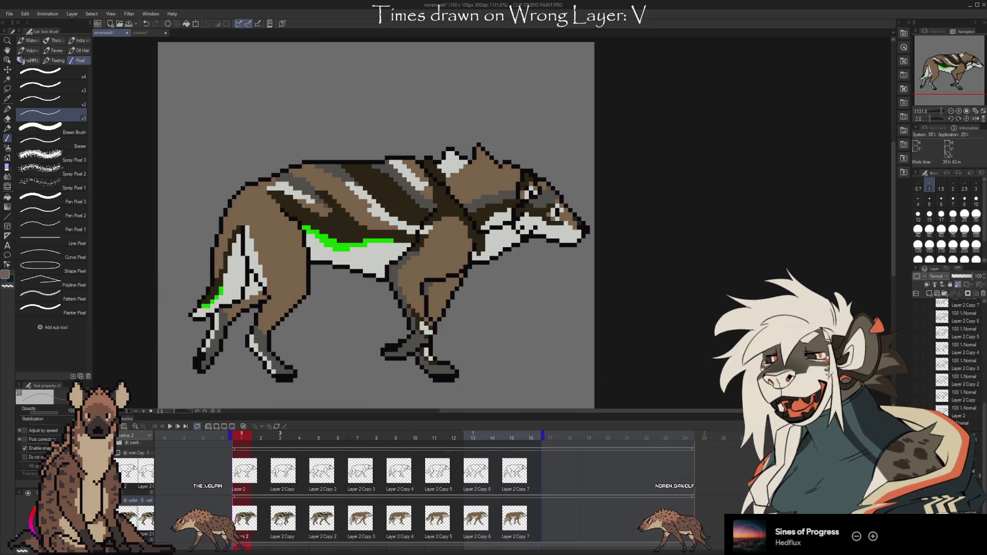
# - Flip back and forth between coloured frame 5 and uncoloured frame 7, ending on frame 7
pyautogui.press('Left')
pyautogui.press('Left')
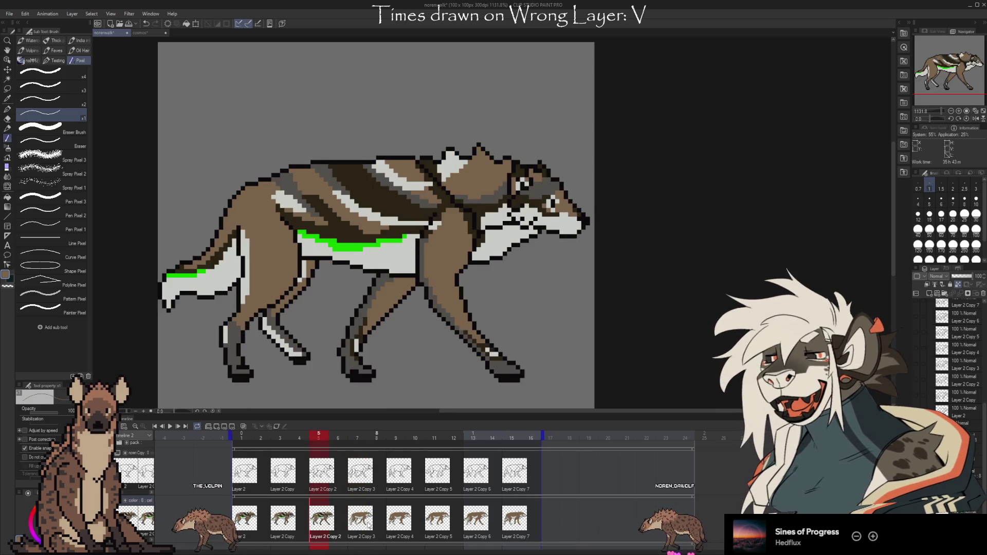
pyautogui.press('Right')
pyautogui.press('Right')
pyautogui.press('Right')
pyautogui.press('Left')
pyautogui.press('Left')
pyautogui.press('Left')
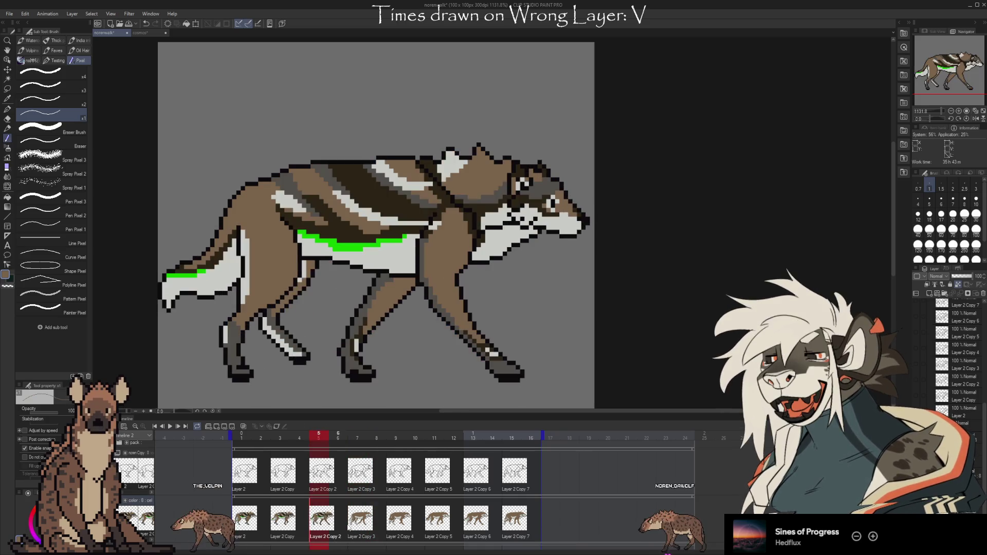
pyautogui.click(350, 526)
pyautogui.press('Left')
pyautogui.press('Left')
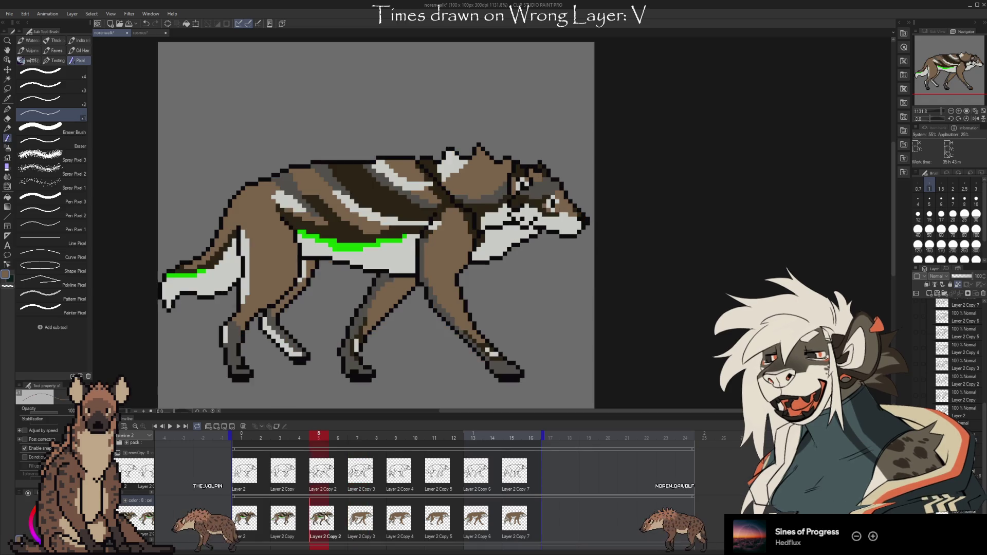
pyautogui.click(360, 524)
pyautogui.press('Left')
pyautogui.press('Left')
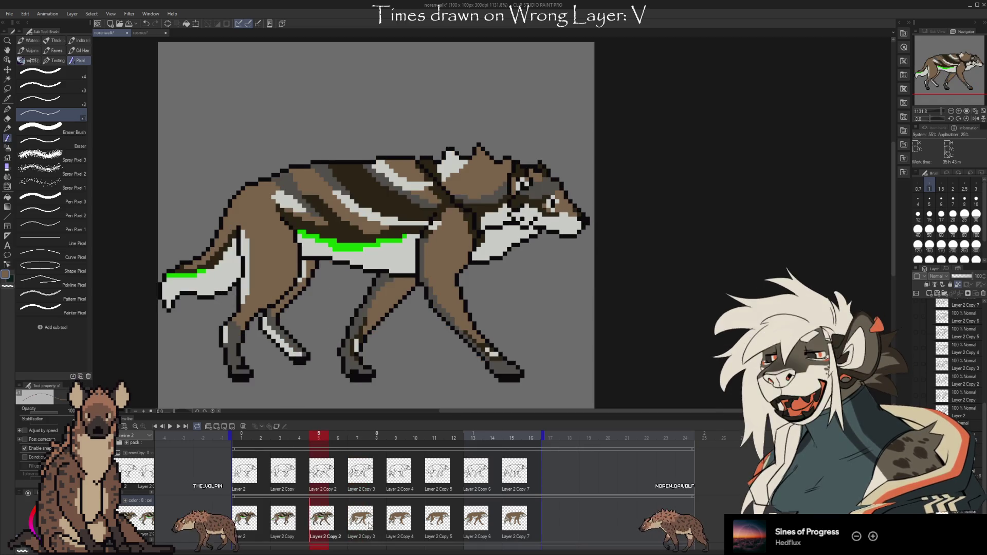
pyautogui.press('Right')
pyautogui.press('Right')
pyautogui.press('Left')
pyautogui.press('Left')
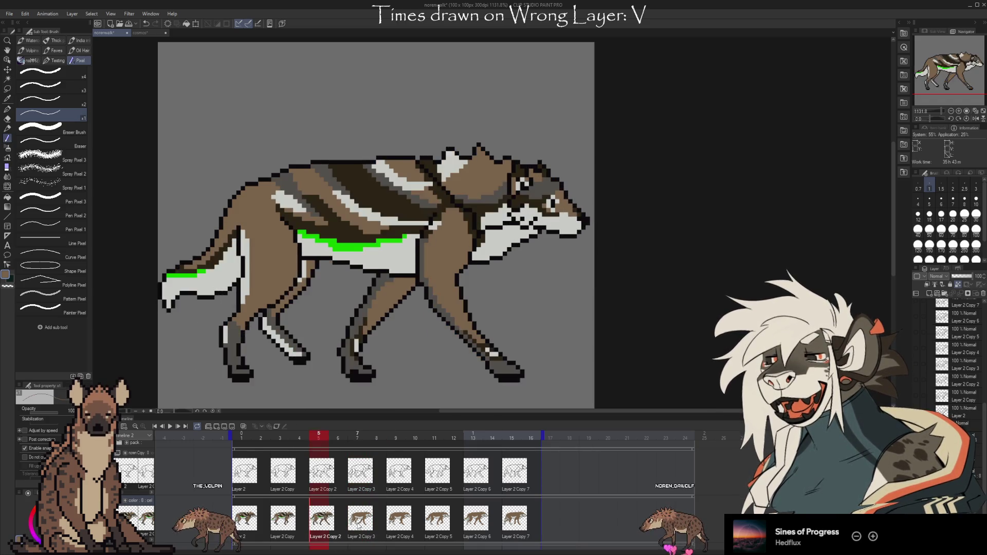
pyautogui.press('Right')
pyautogui.press('Right')
pyautogui.press('Left')
pyautogui.press('Left')
pyautogui.press('Right')
pyautogui.press('Right')
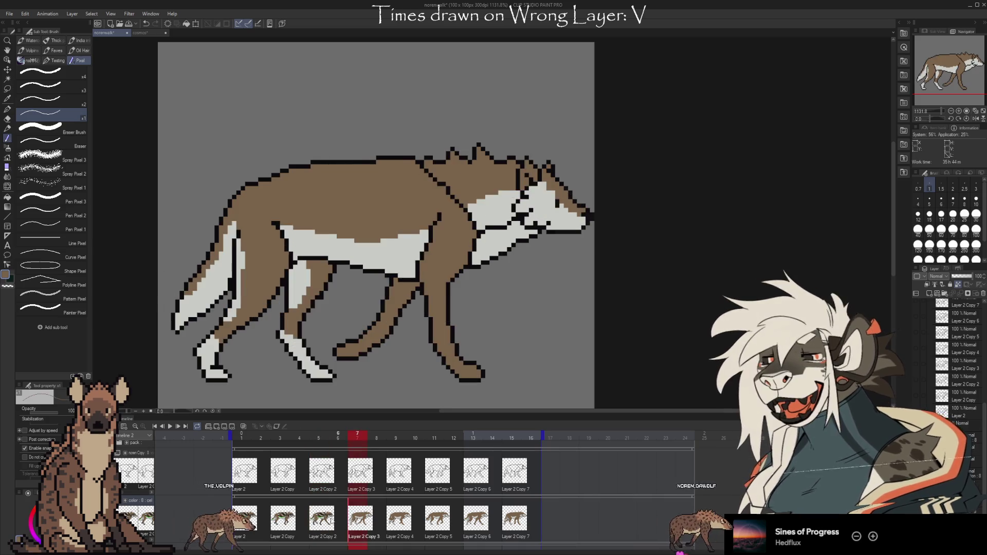
pyautogui.press('Left')
pyautogui.press('Left')
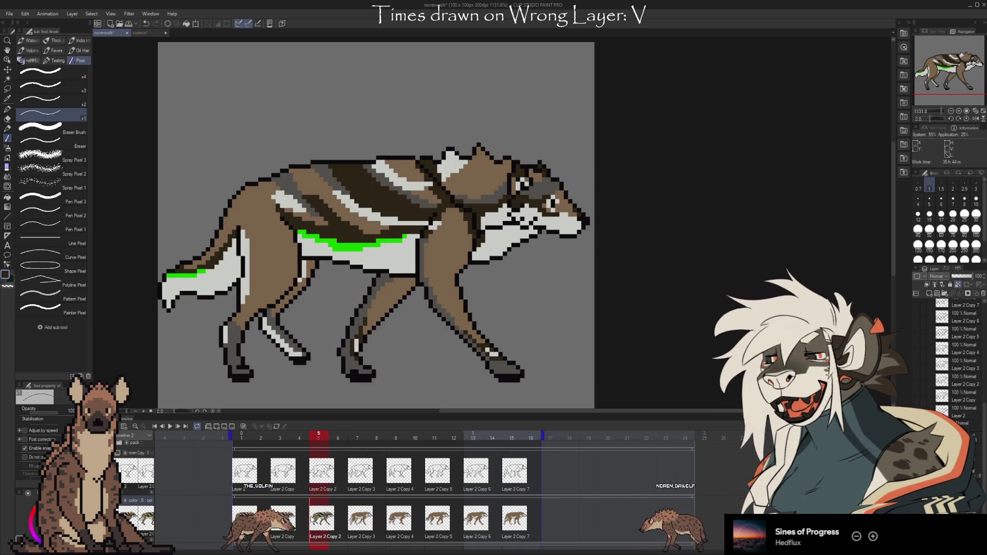
pyautogui.press('Left')
pyautogui.press('Left')
pyautogui.press('Left')
pyautogui.press('Right')
pyautogui.press('Right')
pyautogui.press('Right')
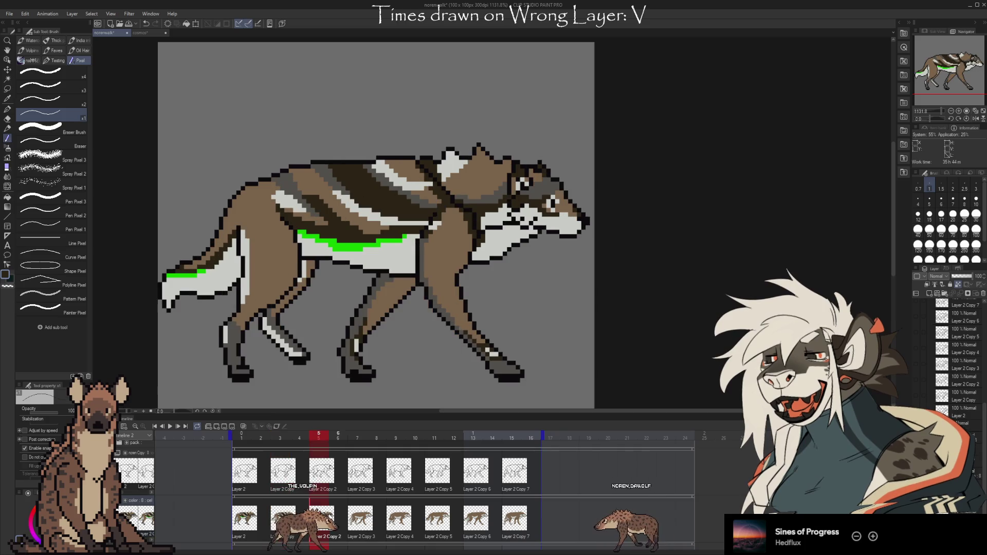
pyautogui.press('Right')
pyautogui.press('Right')
pyautogui.press('Left')
pyautogui.press('Left')
pyautogui.press('Right')
pyautogui.press('Right')
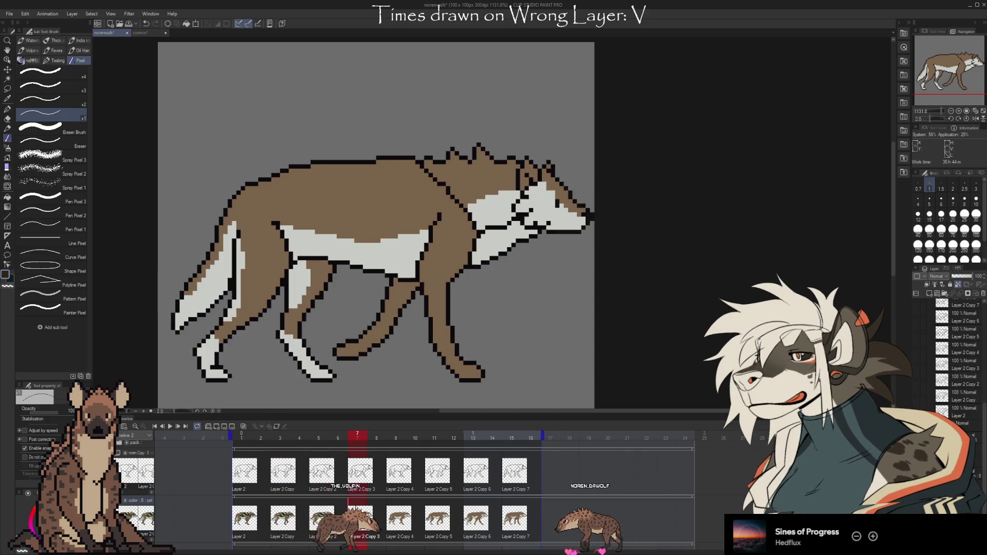
# - Draw a dark stripe along frame 7's belly patch top, check frames 5–6, then play
pyautogui.moveTo(412, 232)
pyautogui.mouseDown()
pyautogui.moveTo(373, 240)
pyautogui.moveTo(313, 230)
pyautogui.mouseUp()
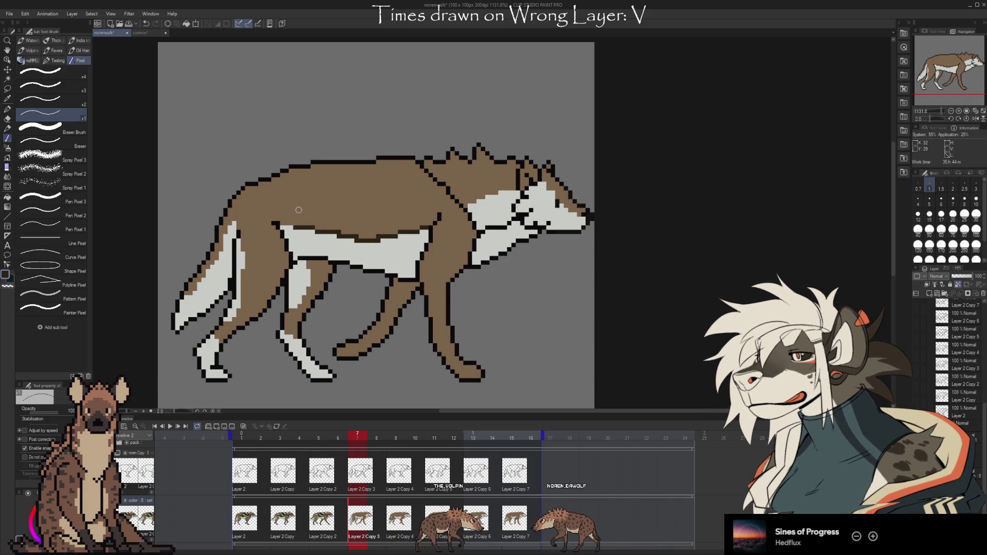
pyautogui.press('Left')
pyautogui.press('Right')
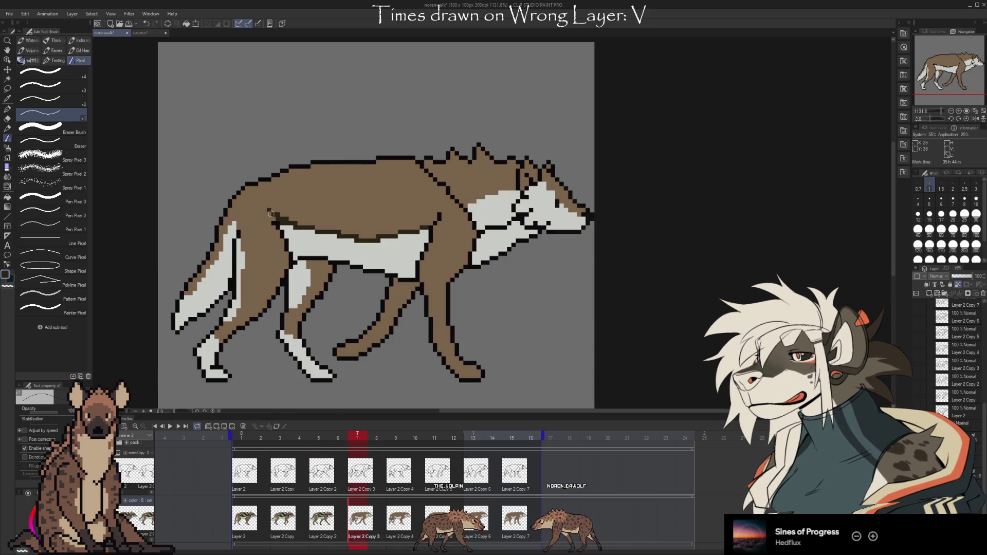
pyautogui.press('Left')
pyautogui.press('Right')
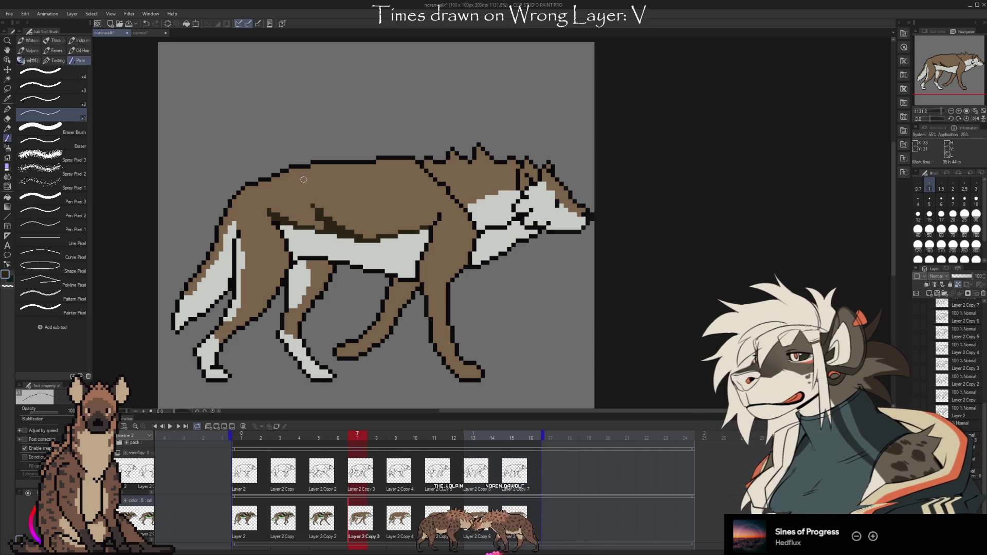
pyautogui.press('Left')
pyautogui.press('Left')
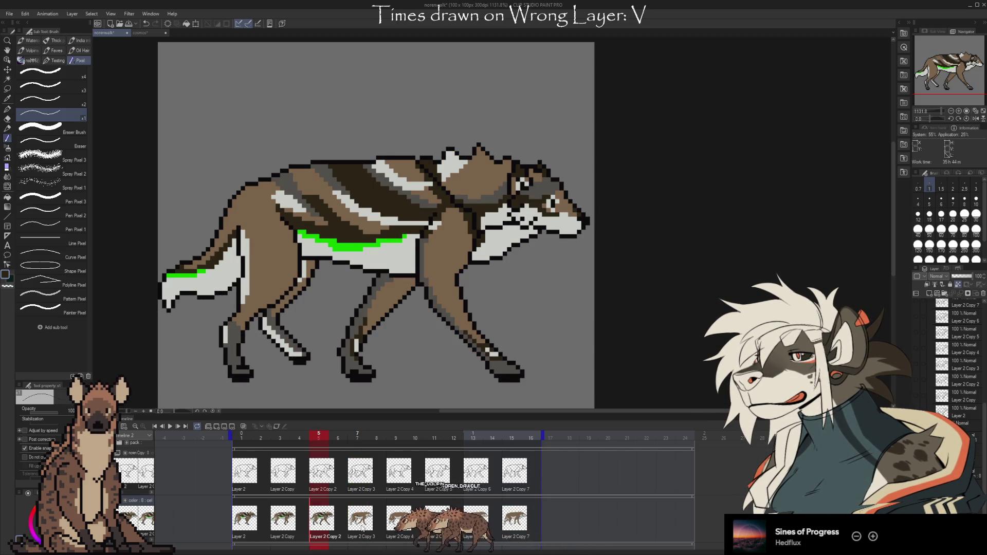
pyautogui.press('Right')
pyautogui.press('Right')
pyautogui.press('Right')
pyautogui.press('Right')
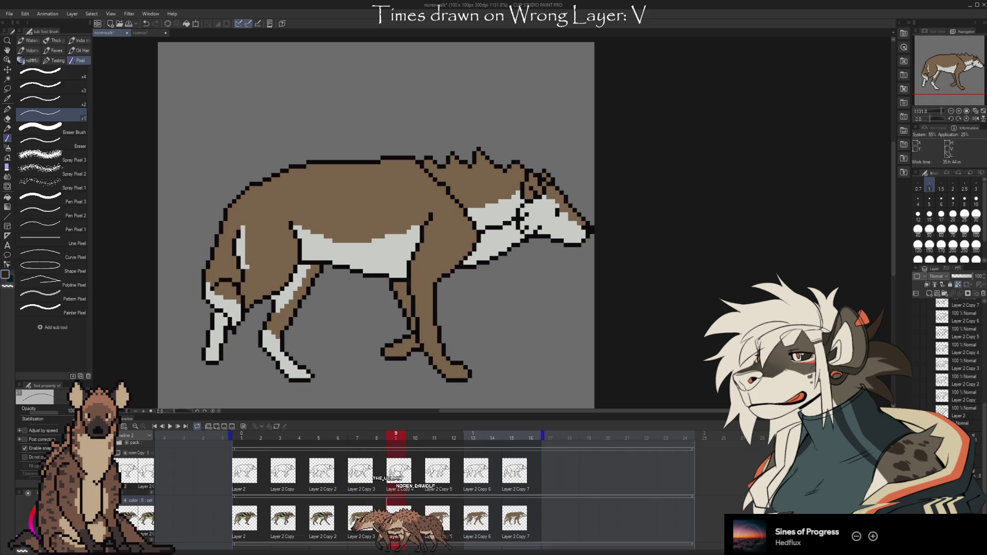
pyautogui.press('Left')
pyautogui.press('Left')
pyautogui.press('Left')
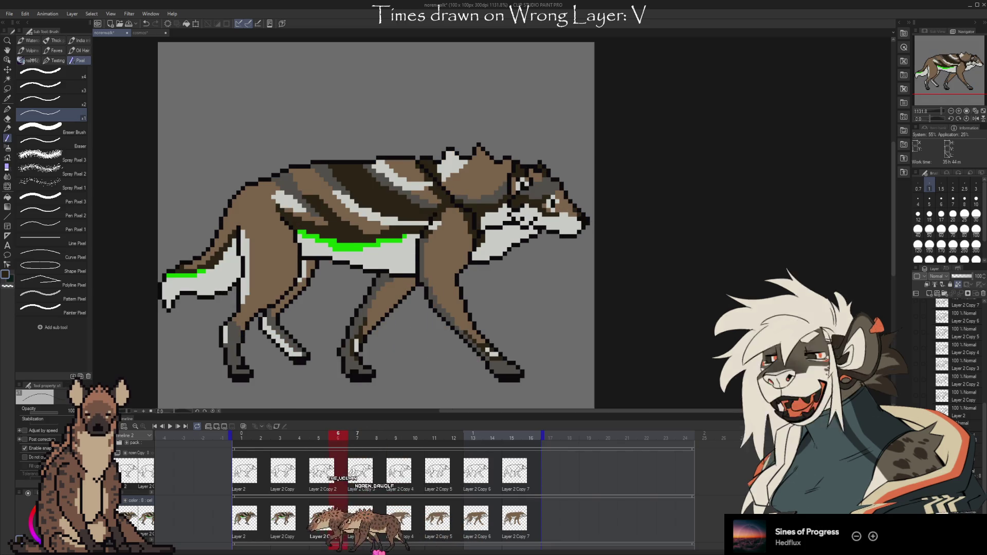
pyautogui.press('space')
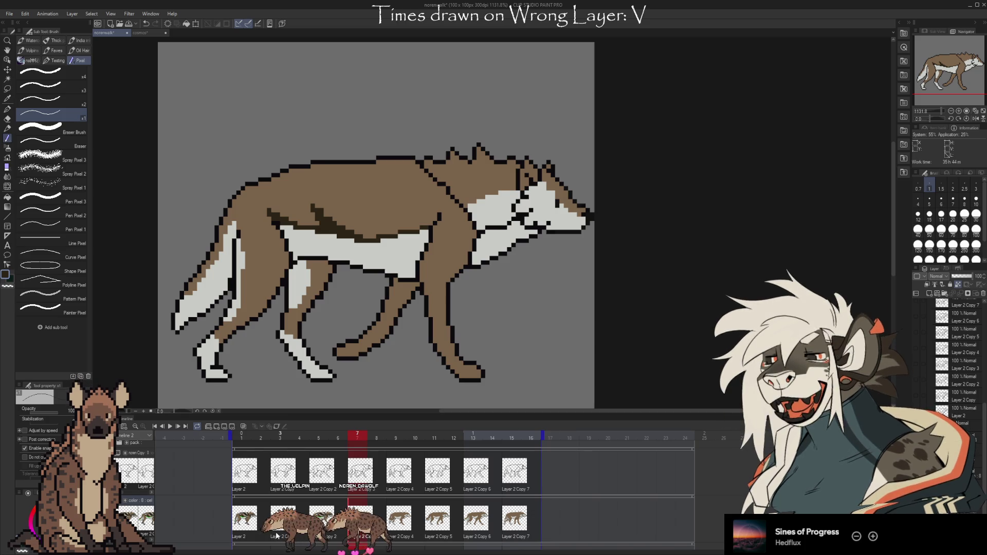
pyautogui.click(249, 530)
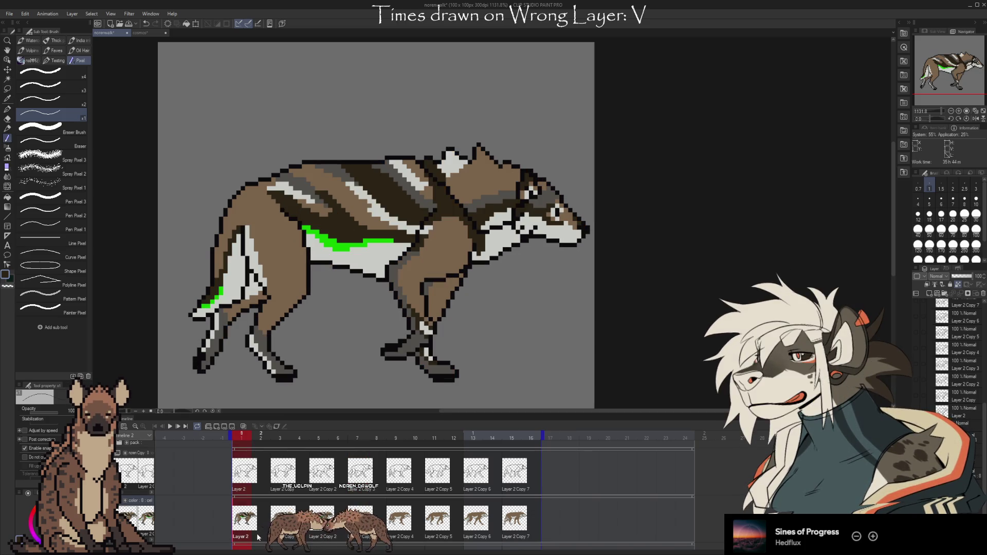
pyautogui.click(290, 532)
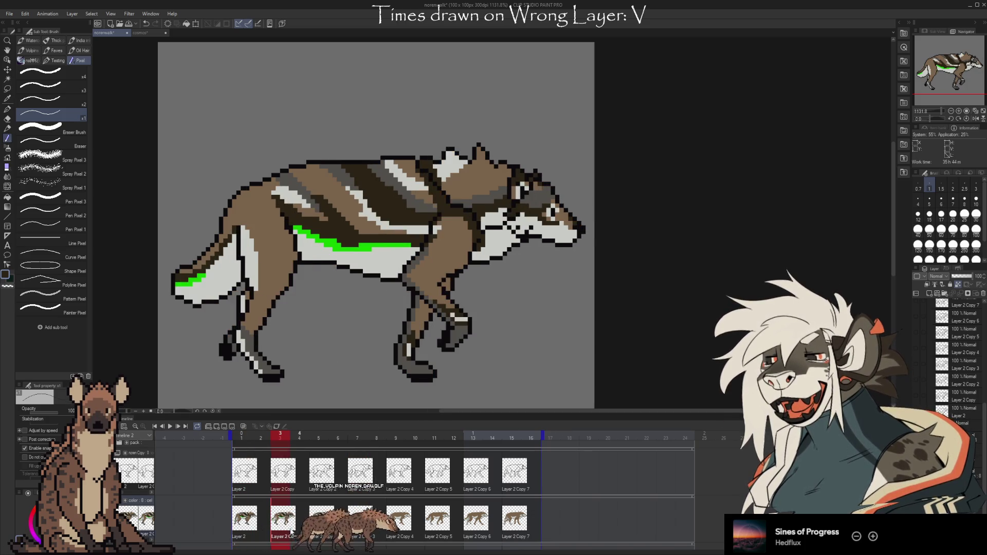
pyautogui.click(321, 526)
pyautogui.click(360, 519)
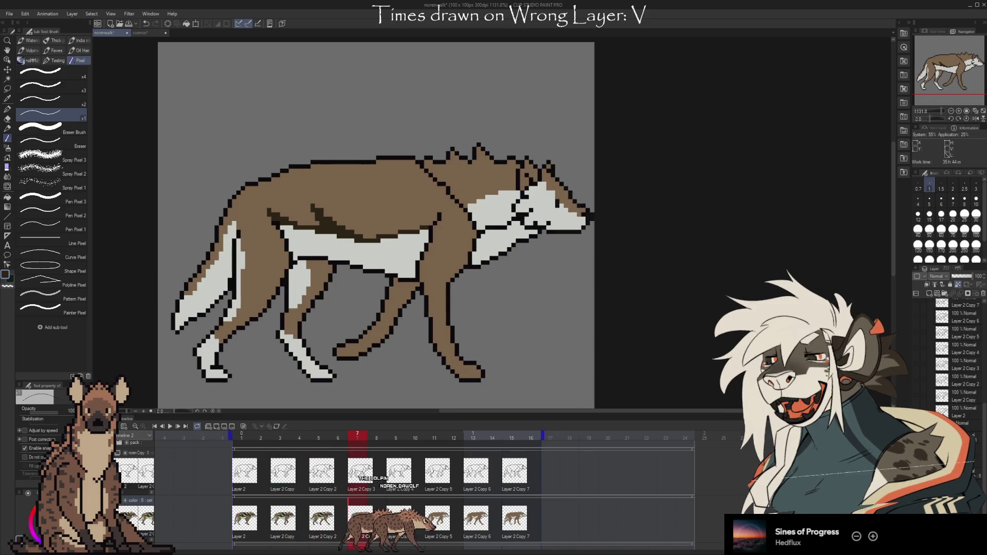
pyautogui.click(398, 519)
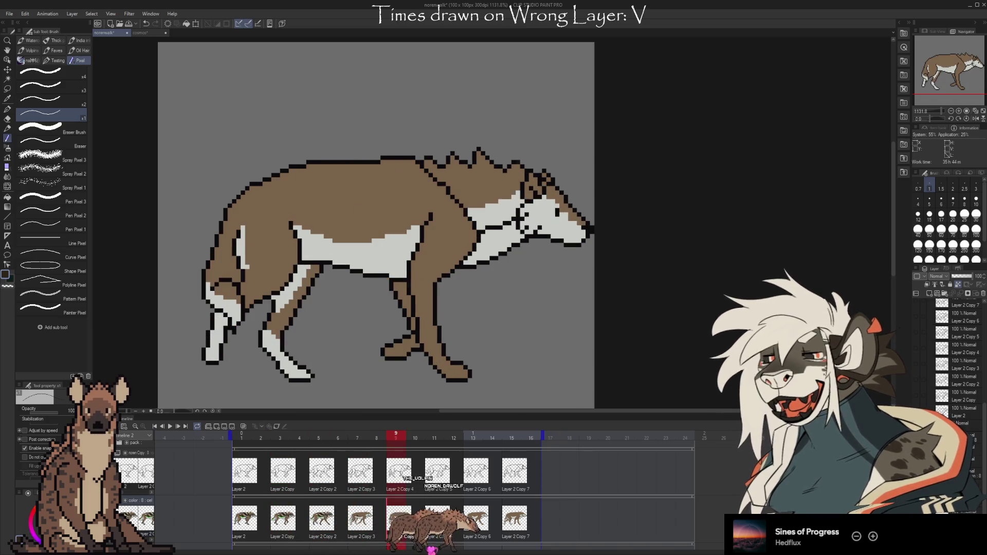
pyautogui.click(436, 519)
pyautogui.click(475, 519)
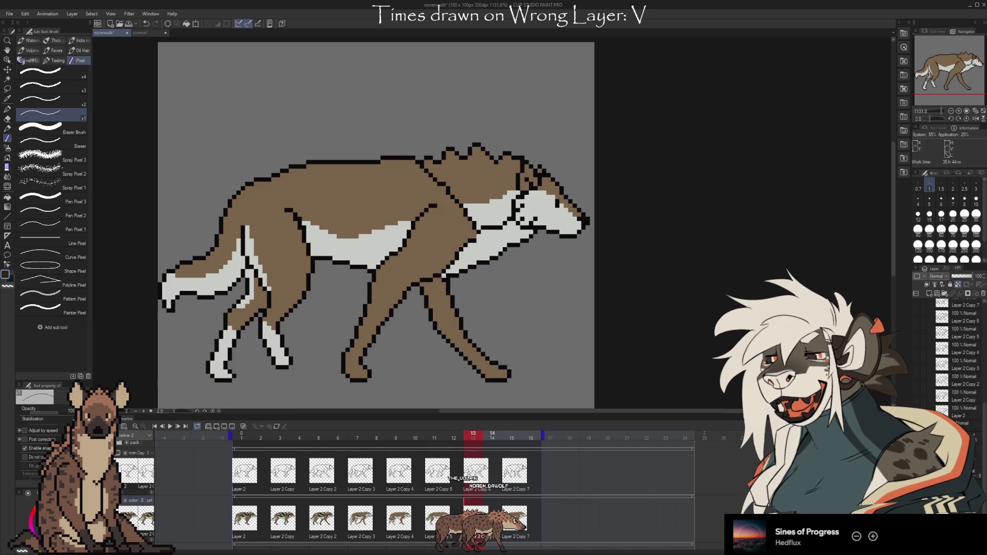
pyautogui.click(514, 519)
pyautogui.click(244, 519)
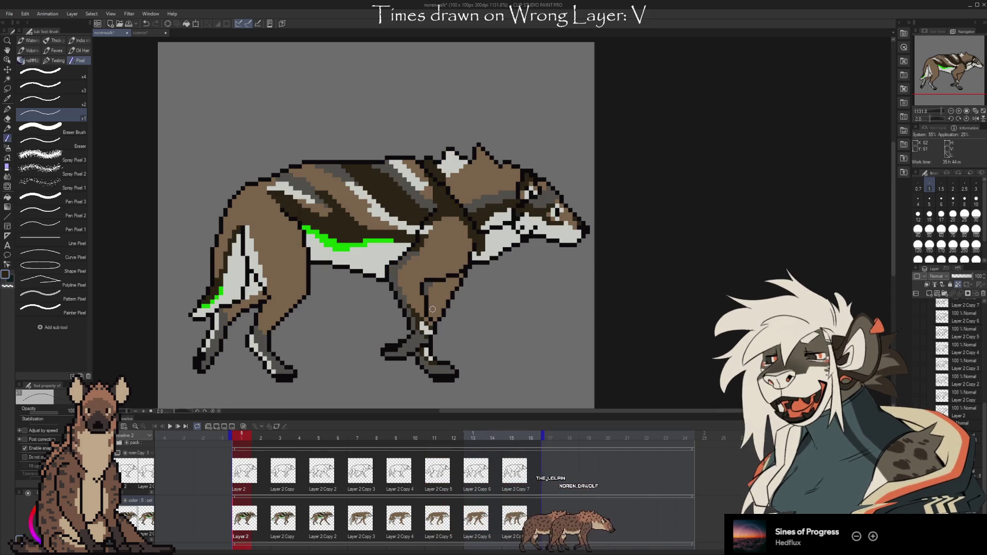
pyautogui.click(362, 534)
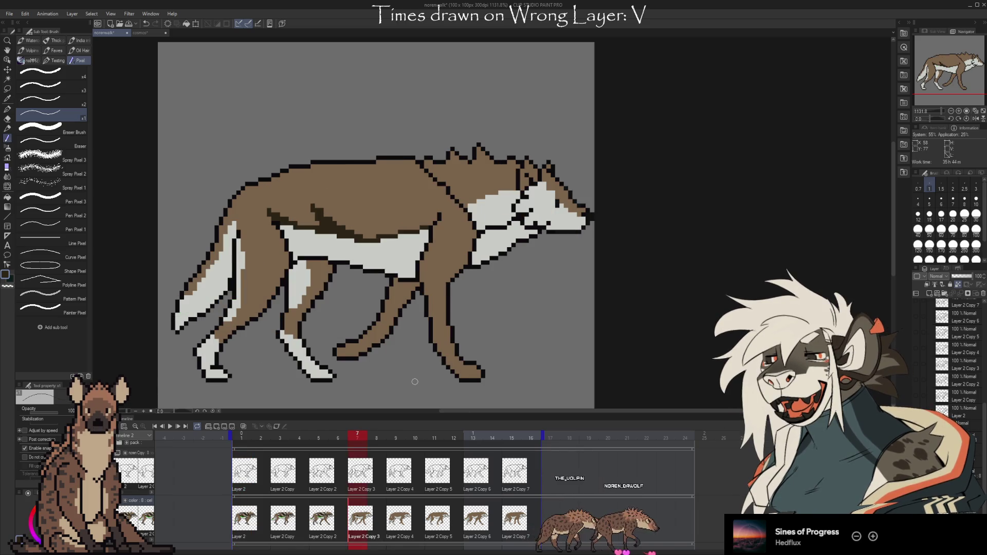
# - Flip repeatedly between frame 7 and neighbouring frames 6 and 8 to compare the stripes
pyautogui.press('Left')
pyautogui.press('Right')
pyautogui.press('Left')
pyautogui.press('Right')
pyautogui.press('Left')
pyautogui.press('Right')
pyautogui.press('Left')
pyautogui.press('Right')
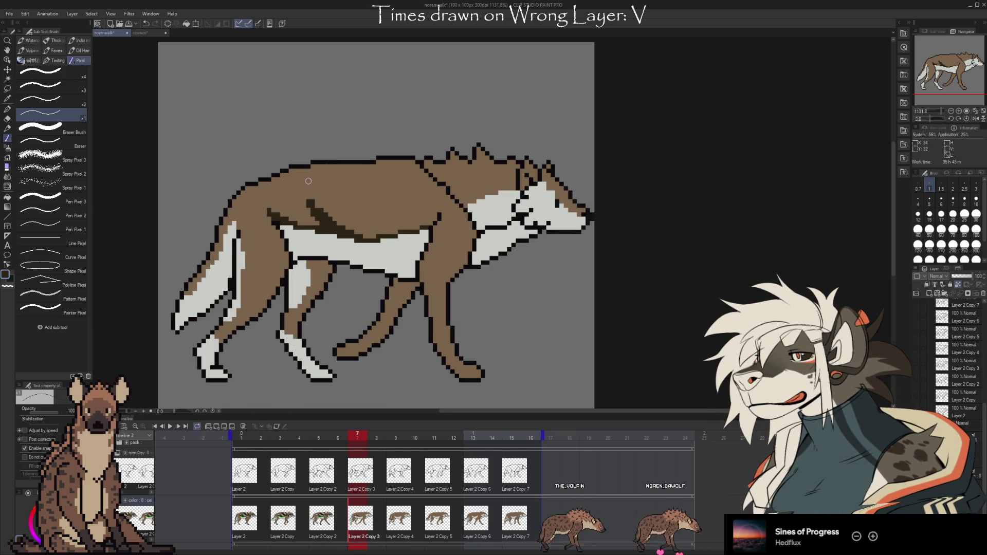
pyautogui.press('Left')
pyautogui.press('Right')
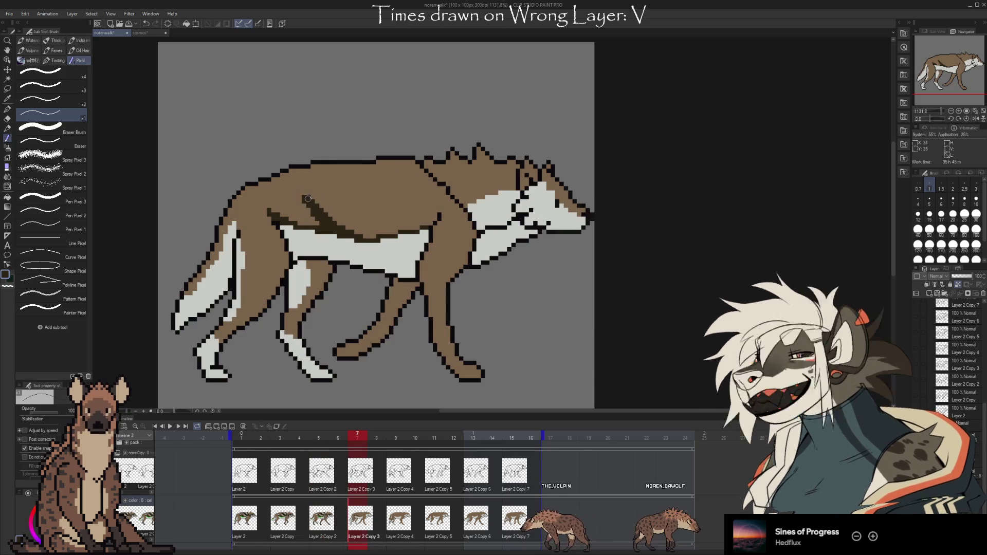
pyautogui.press('Left')
pyautogui.press('Right')
pyautogui.press('Left')
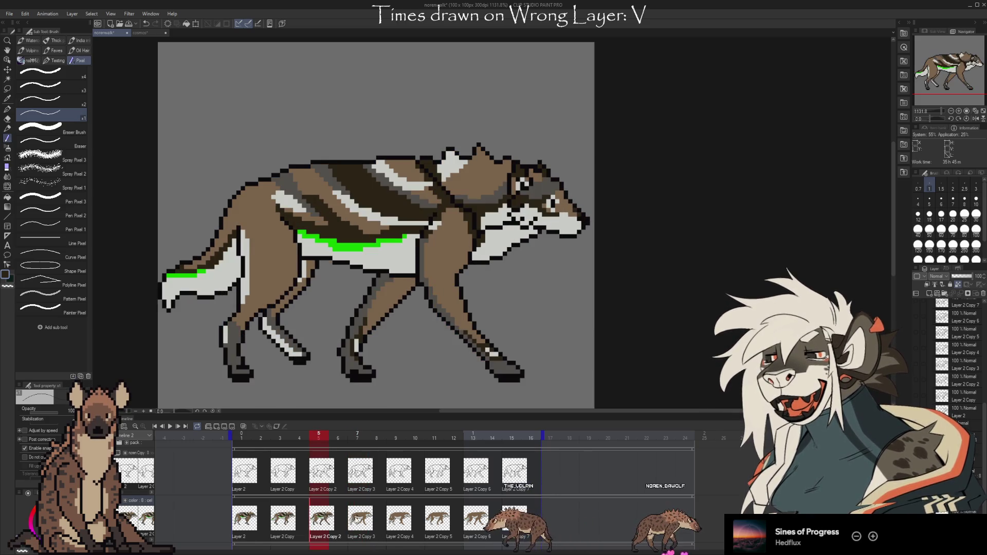
pyautogui.press('Right')
pyautogui.press('Left')
pyautogui.press('Right')
pyautogui.press('Left')
pyautogui.press('Right')
pyautogui.press('Left')
pyautogui.press('Right')
pyautogui.press('Left')
pyautogui.press('Right')
pyautogui.press('Left')
pyautogui.press('Right')
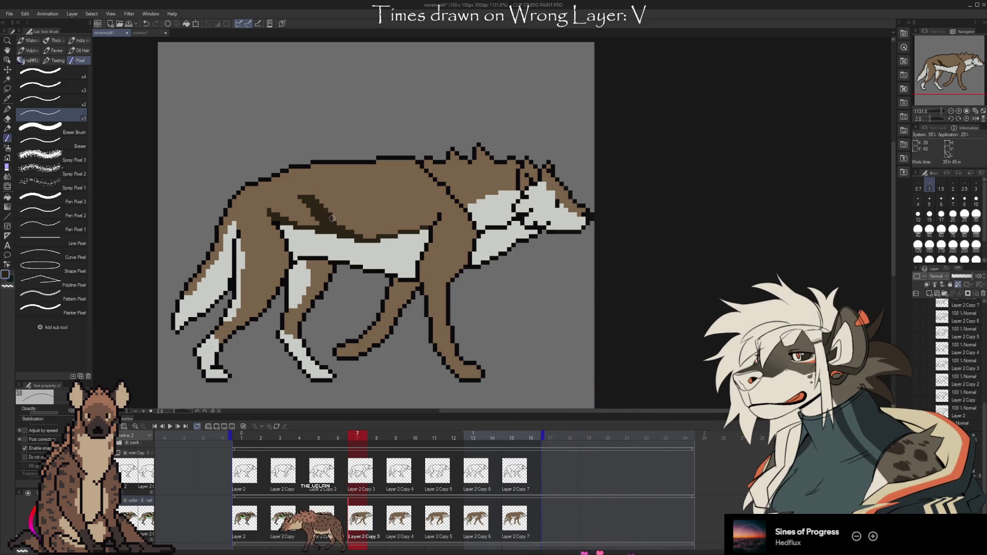
pyautogui.press('Left')
pyautogui.press('Right')
pyautogui.press('Left')
pyautogui.press('Right')
pyautogui.press('Right')
pyautogui.press('Left')
pyautogui.press('Left')
pyautogui.press('Right')
pyautogui.press('Left')
pyautogui.press('Right')
pyautogui.press('Left')
pyautogui.press('Right')
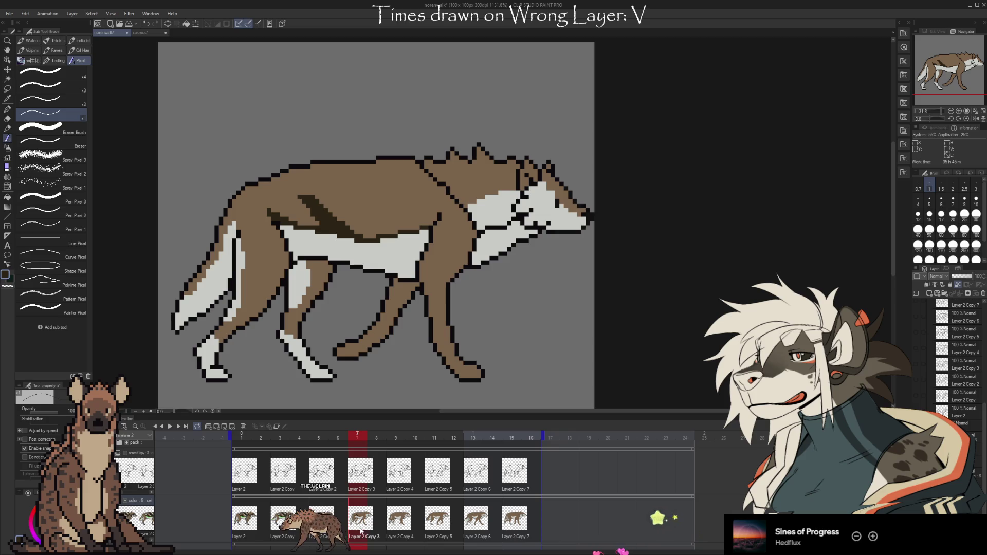
pyautogui.press('Left')
pyautogui.press('Right')
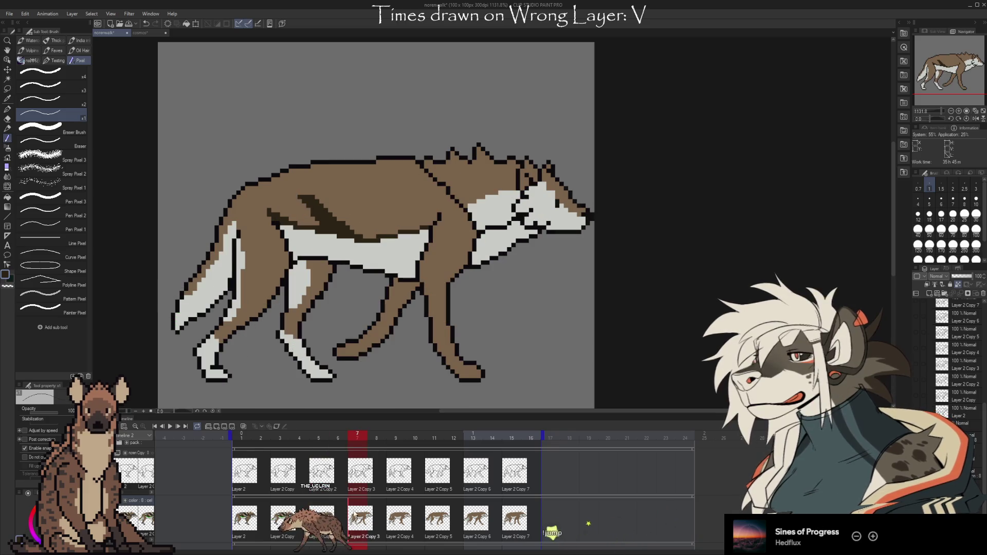
# - Extend the dark back stripe toward the shoulder and restore the shoulder and neck shading
pyautogui.moveTo(347, 227); pyautogui.dragTo(426, 219)
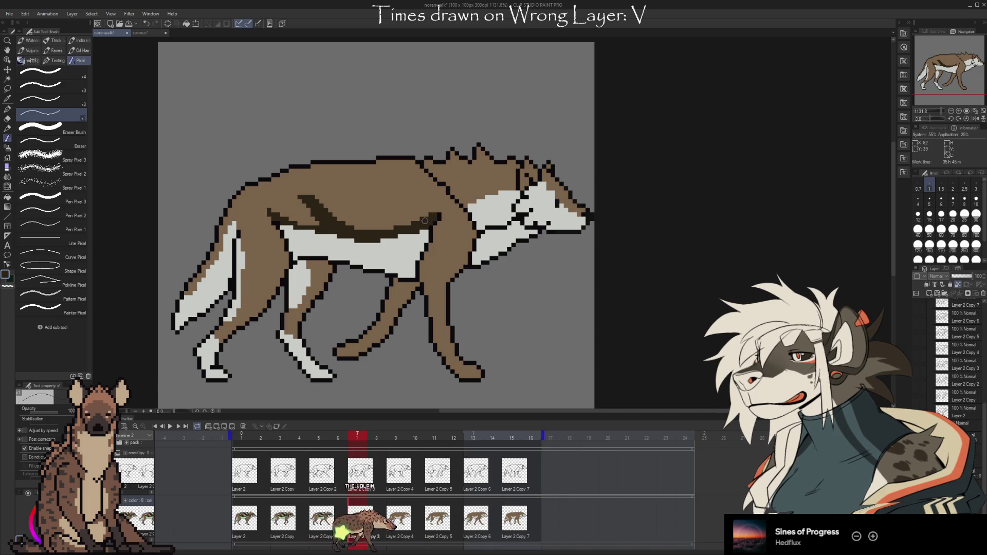
pyautogui.press('Left')
pyautogui.press('Right')
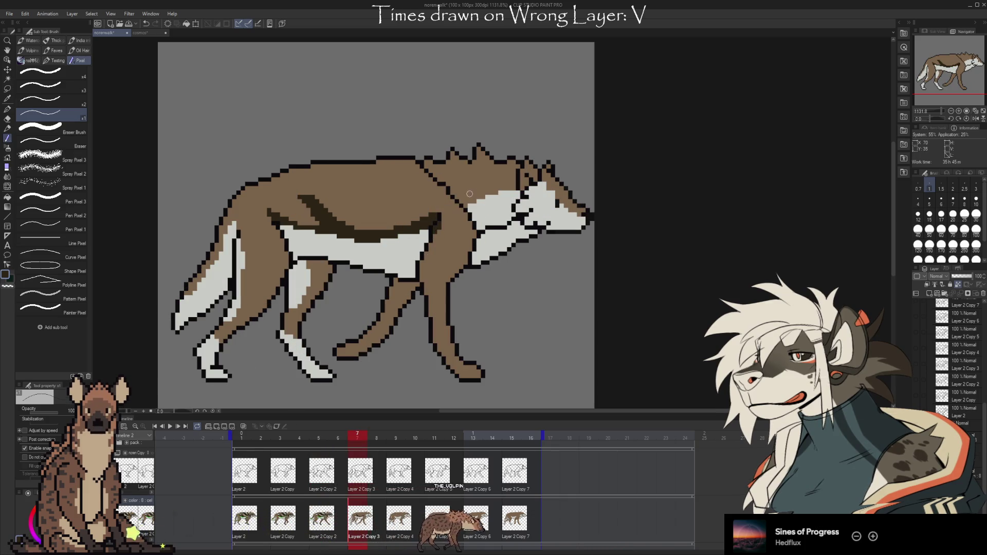
pyautogui.hotkey('ctrl', 'z')
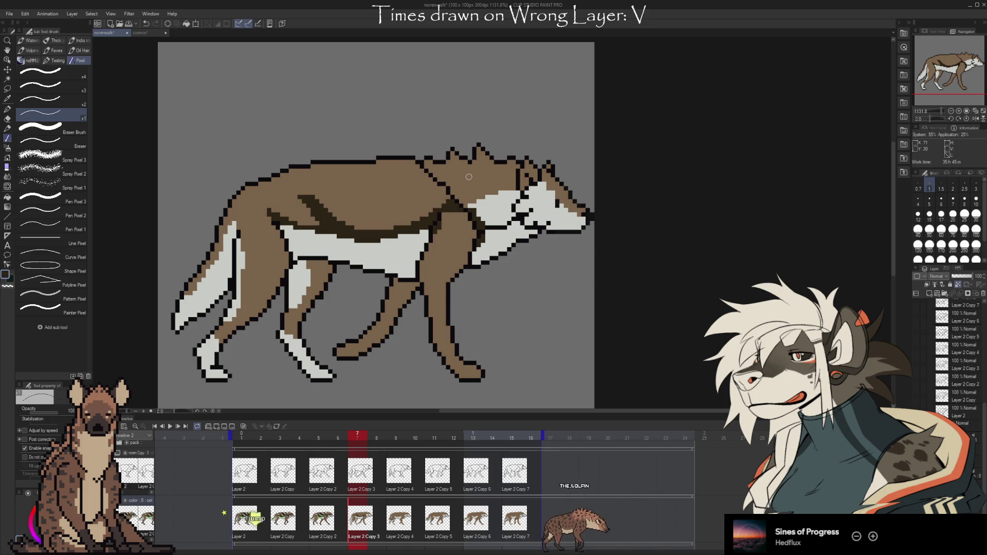
# - Compare frame 7's shoulder shading against frames 6 and 5, ending on frame 5
pyautogui.press('Left')
pyautogui.press('Right')
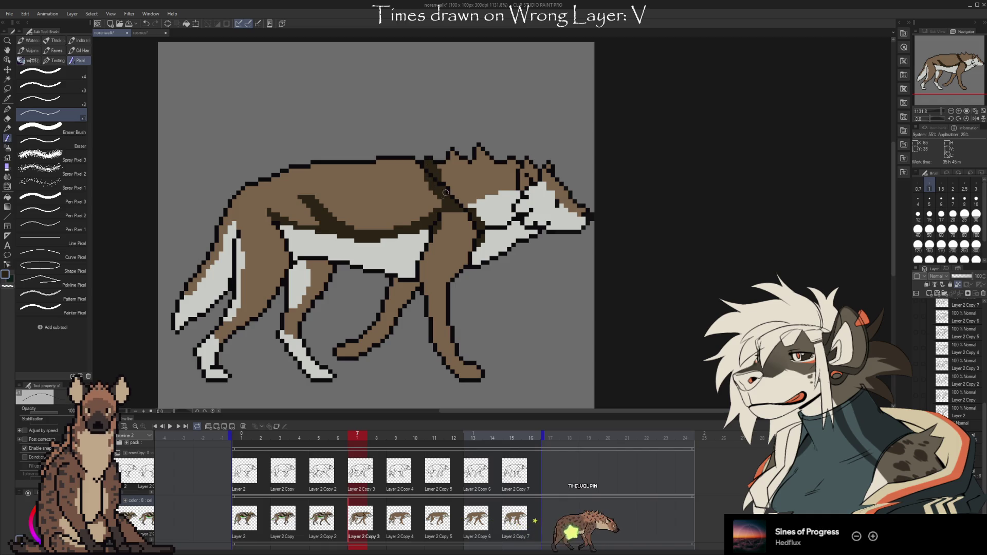
pyautogui.click(323, 520)
pyautogui.click(355, 521)
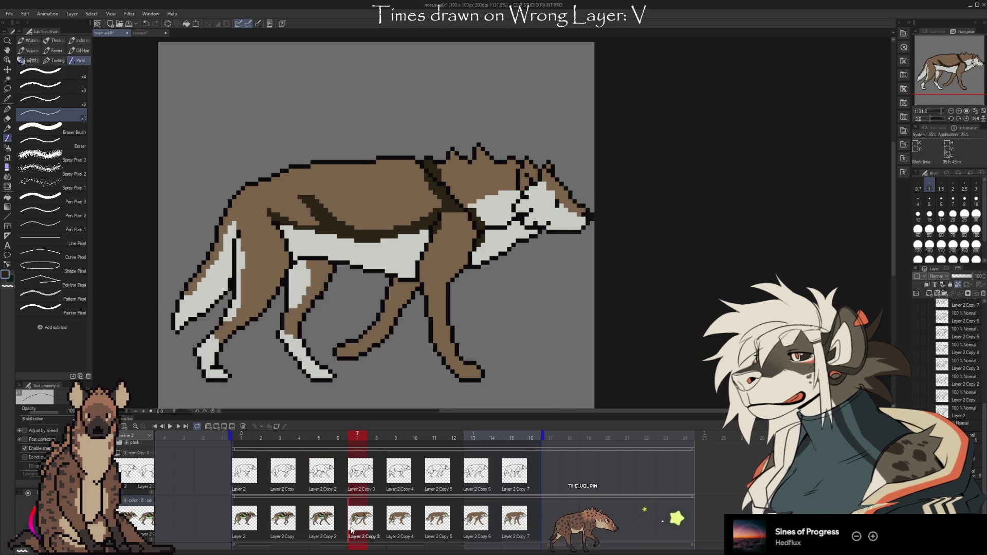
pyautogui.press('Left')
pyautogui.press('Left')
pyautogui.click(352, 524)
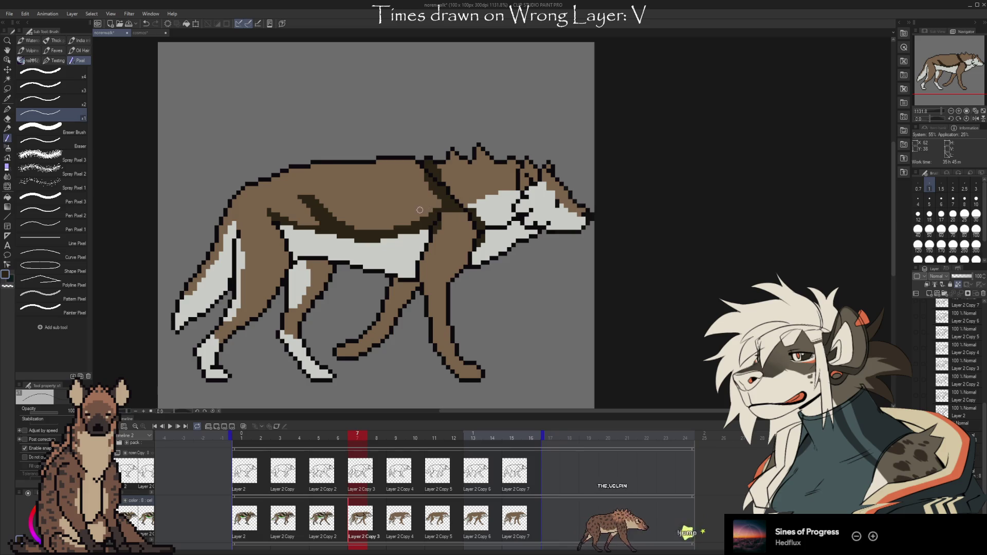
pyautogui.press('Left')
pyautogui.press('Left')
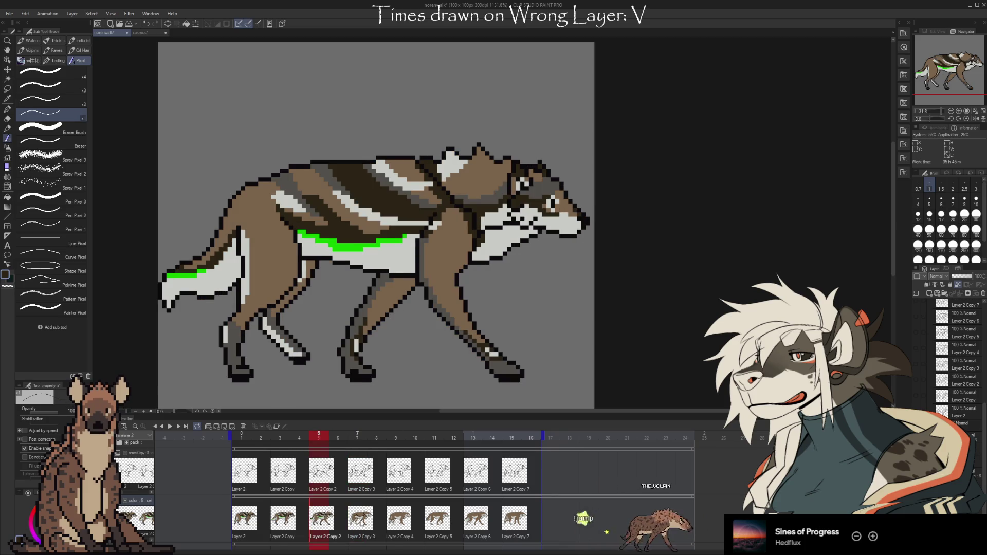
# - Flip repeatedly between frame 7 and the green-marked earlier frames to compare the wolf poses
pyautogui.press('Right')
pyautogui.press('Right')
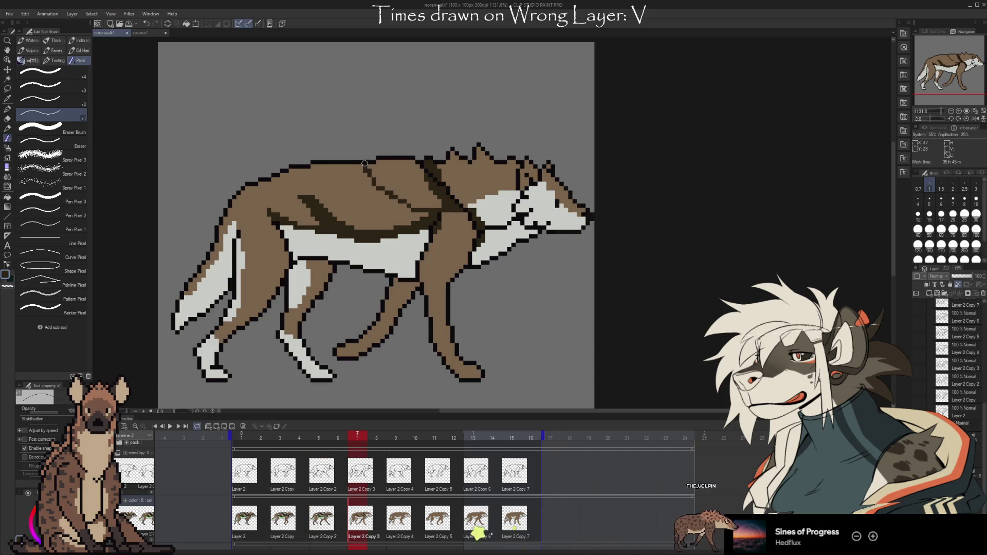
pyautogui.press('Left')
pyautogui.press('Left')
pyautogui.press('Right')
pyautogui.press('Right')
pyautogui.press('Left')
pyautogui.press('Left')
pyautogui.press('Right')
pyautogui.press('Right')
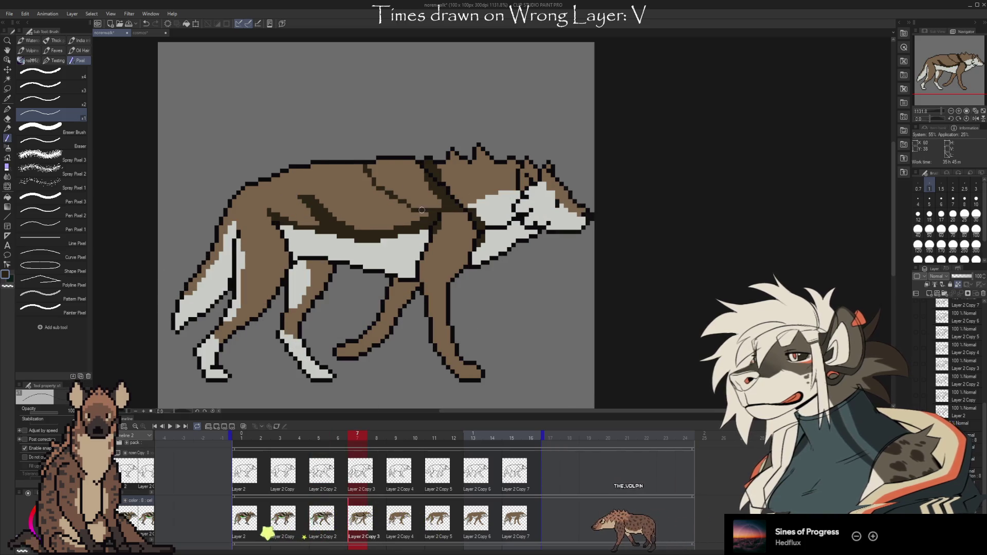
pyautogui.press('Left')
pyautogui.press('Left')
pyautogui.press('Right')
pyautogui.press('Right')
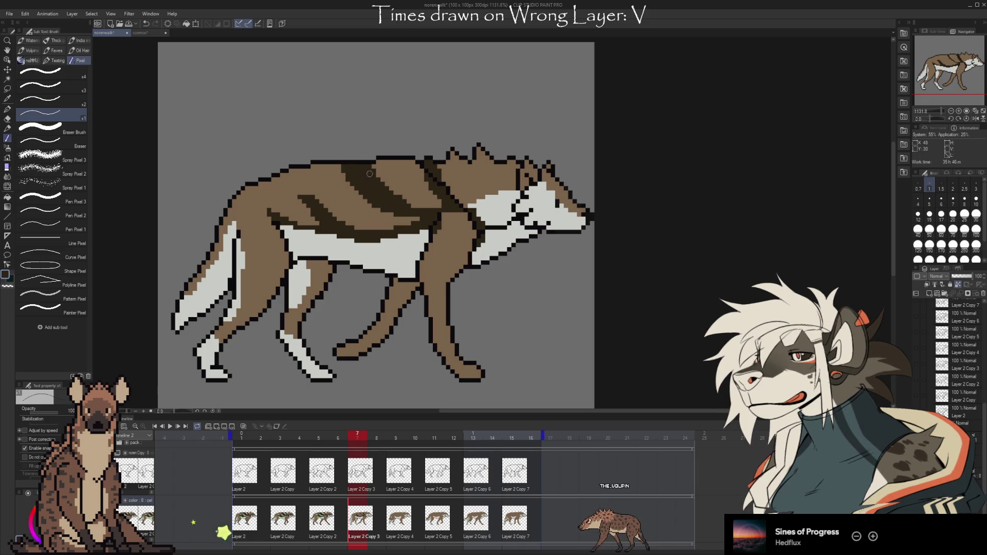
pyautogui.press('Left')
pyautogui.press('Right')
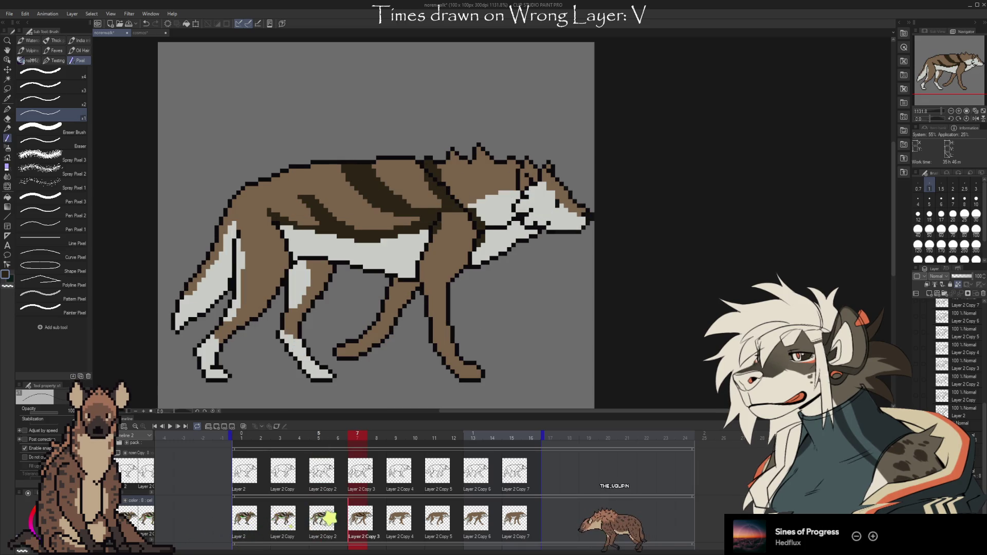
pyautogui.press('Left')
pyautogui.press('Right')
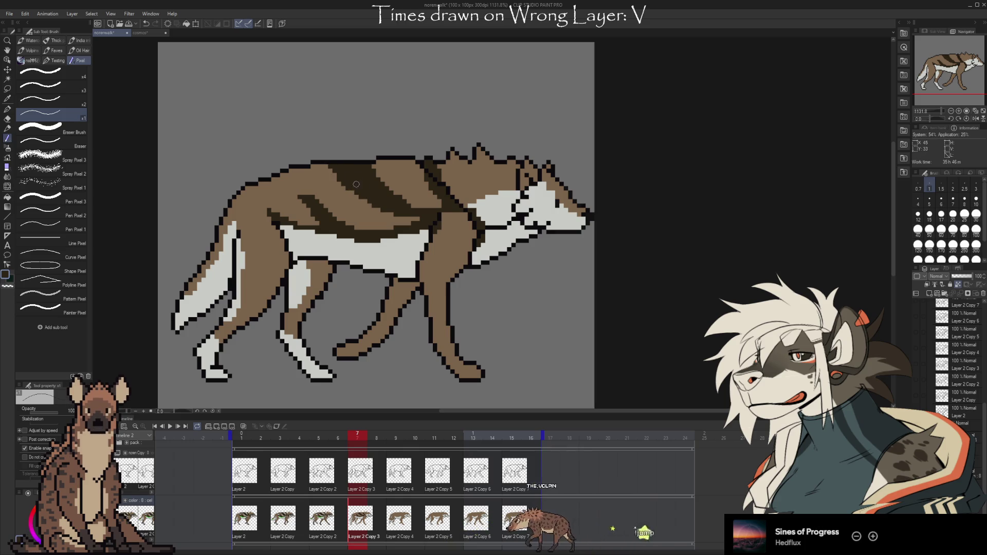
pyautogui.press('Left')
pyautogui.press('Right')
pyautogui.press('Left')
pyautogui.press('Right')
pyautogui.press('Left')
pyautogui.press('Right')
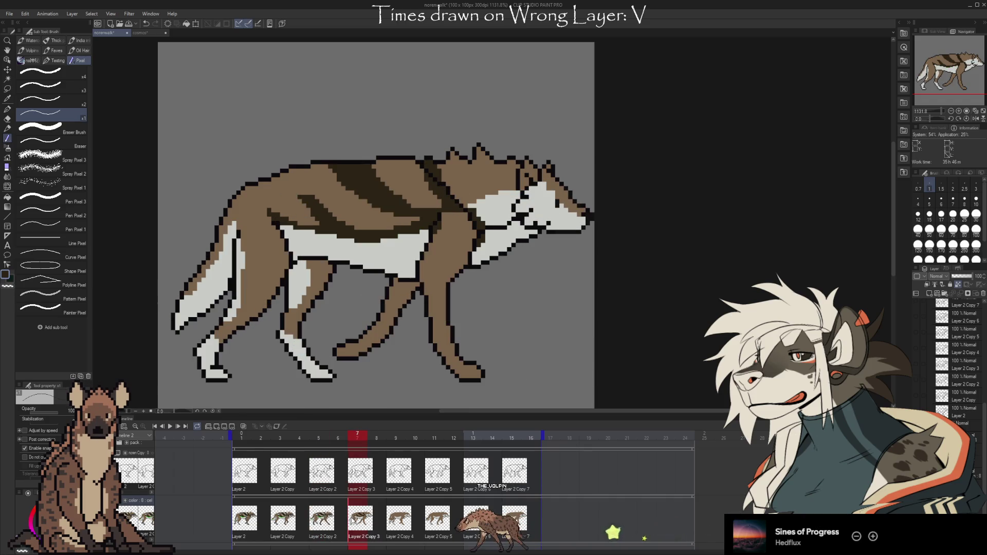
# - Pick up the wolf's brown body colour and compare frame 7 with the previous frame
pyautogui.keyDown('alt'); pyautogui.click(399, 190); pyautogui.keyUp('alt')
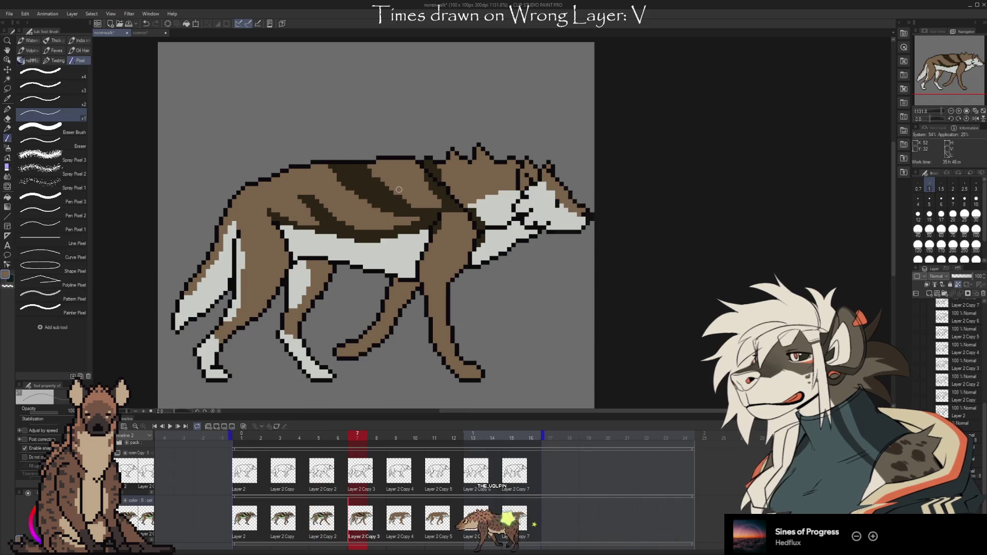
pyautogui.press('Left')
pyautogui.press('Right')
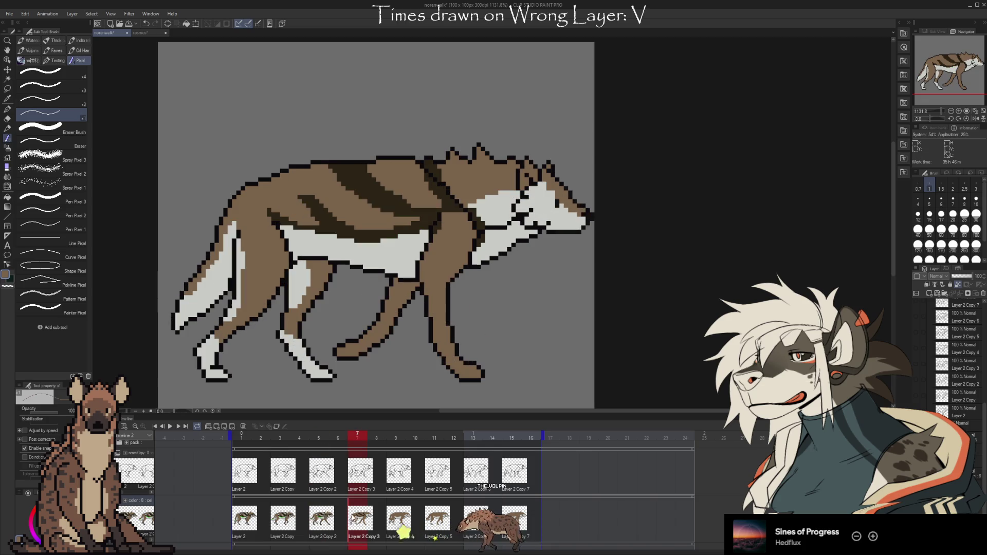
pyautogui.press('Left')
pyautogui.press('Right')
pyautogui.press('Left')
pyautogui.press('Right')
# - Swap to the darker shading colour, check frame 5, return to frame 7, and select the Eyedropper
pyautogui.press('c')
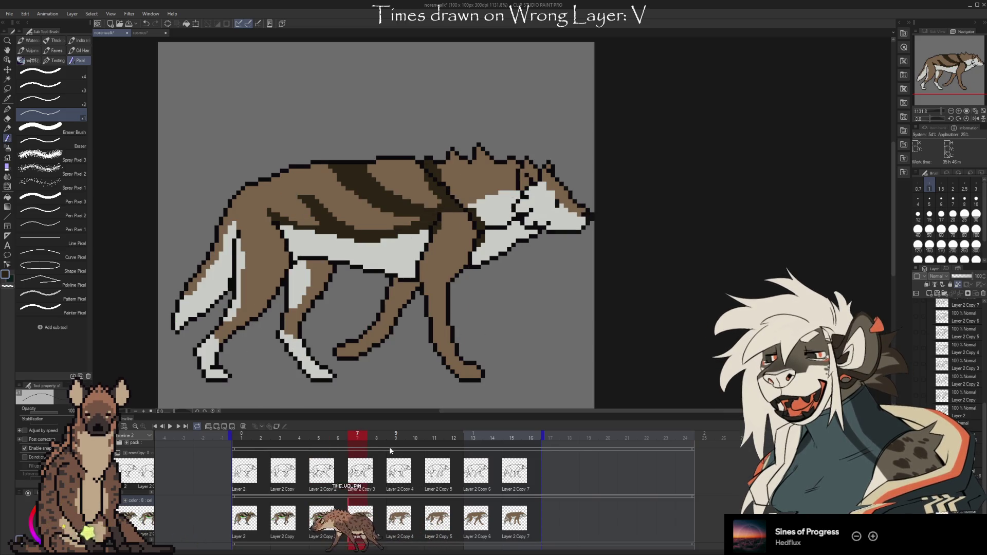
pyautogui.click(320, 519)
pyautogui.press('Right')
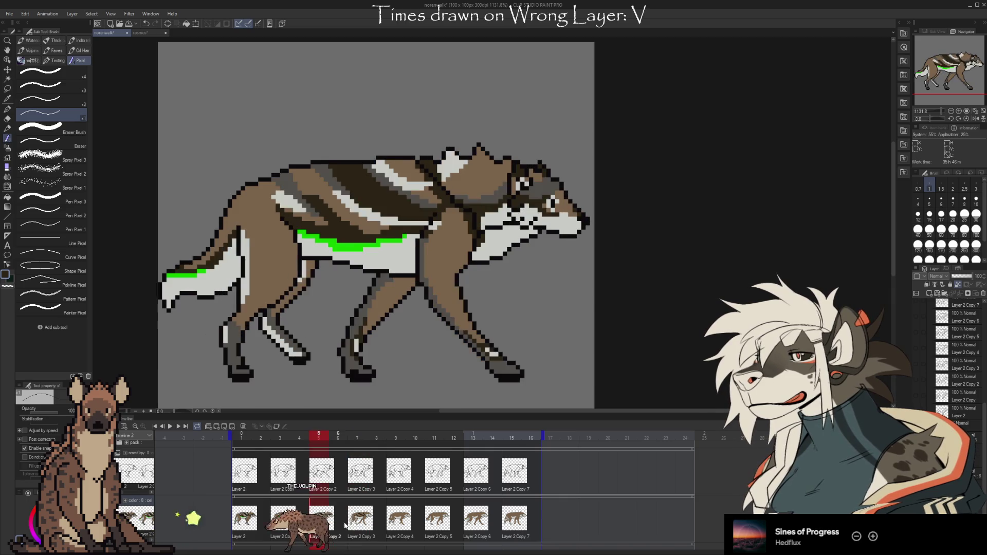
pyautogui.click(363, 515)
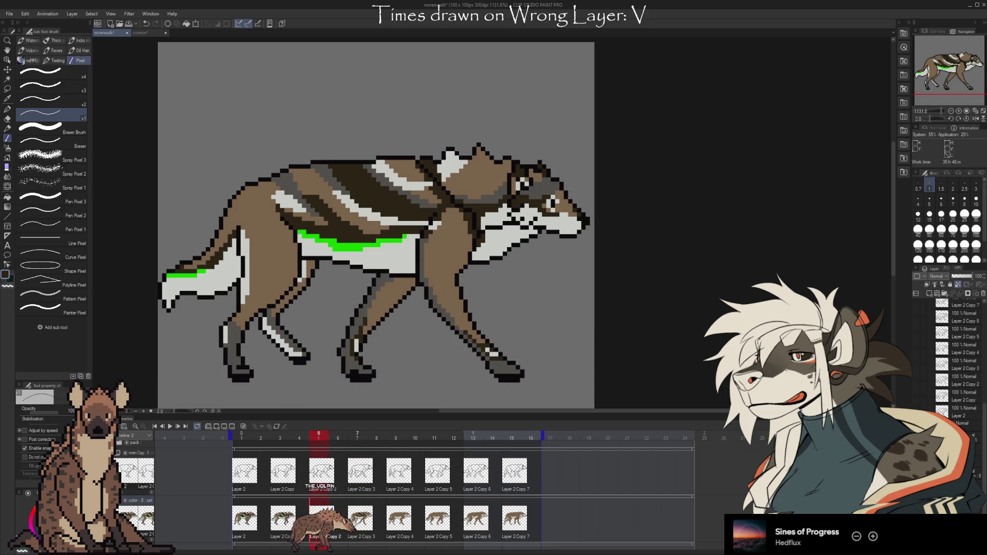
pyautogui.press('i')
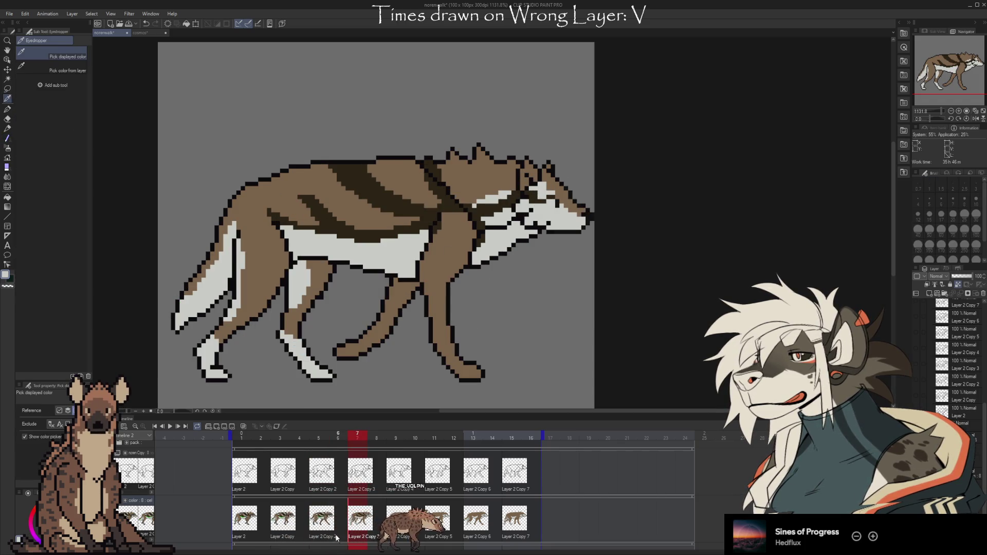
# - Sample the shade colour from frame 5 and return to frame 7 with the Pixel pen
pyautogui.press('Left')
pyautogui.press('Left')
pyautogui.press('b')
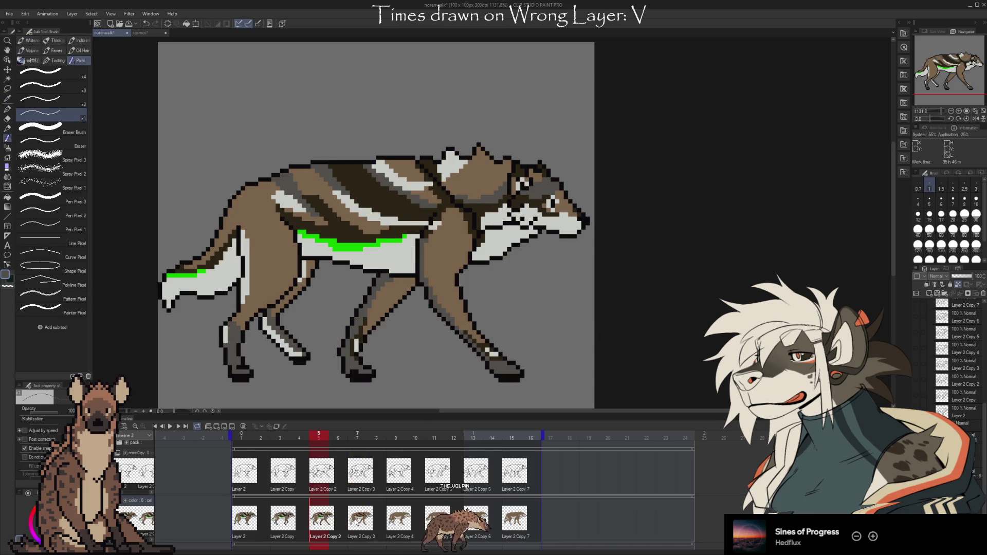
pyautogui.press('Right')
pyautogui.press('Right')
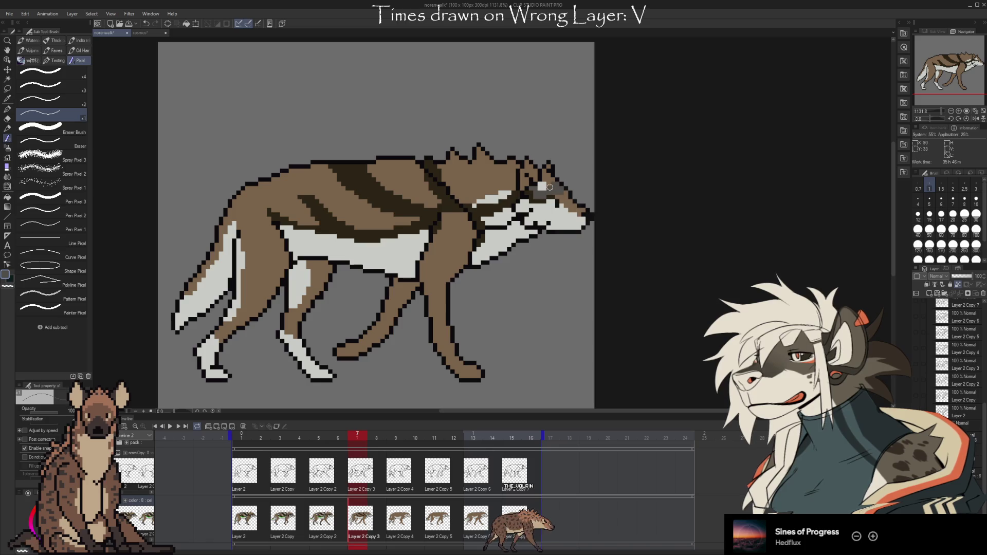
pyautogui.click(342, 526)
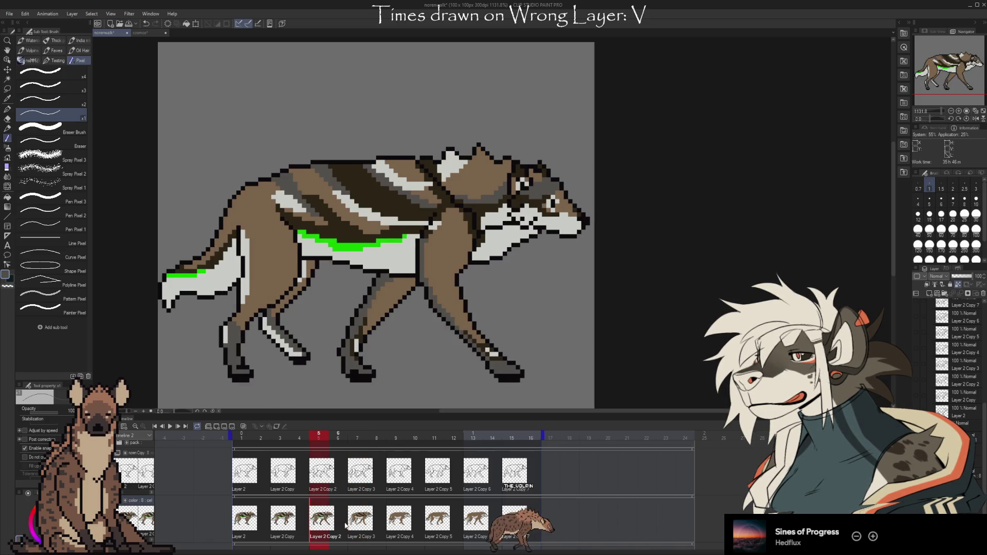
pyautogui.press('Right')
pyautogui.press('Left')
pyautogui.click(360, 502)
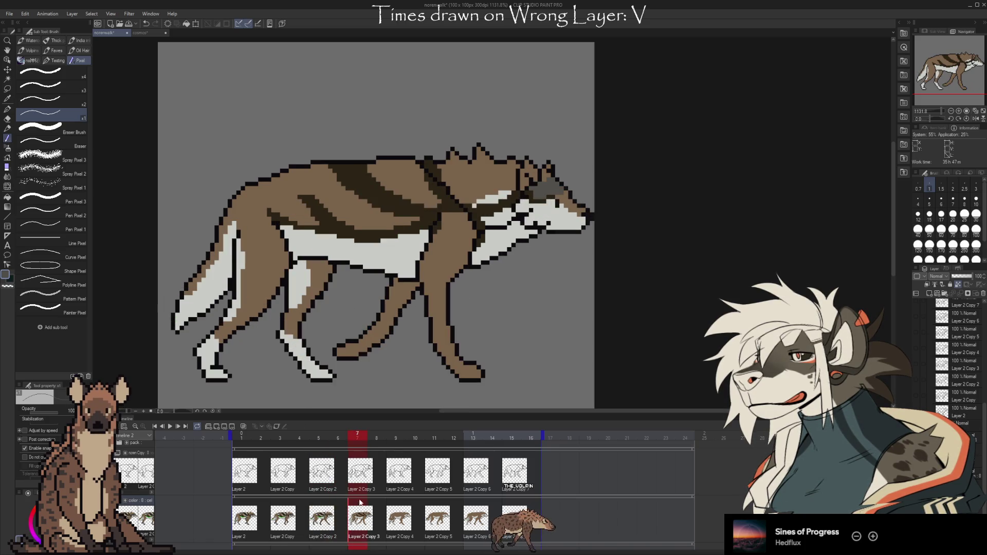
pyautogui.press('Left')
pyautogui.press('Right')
pyautogui.press('Left')
pyautogui.press('Right')
pyautogui.press('Left')
pyautogui.click(348, 538)
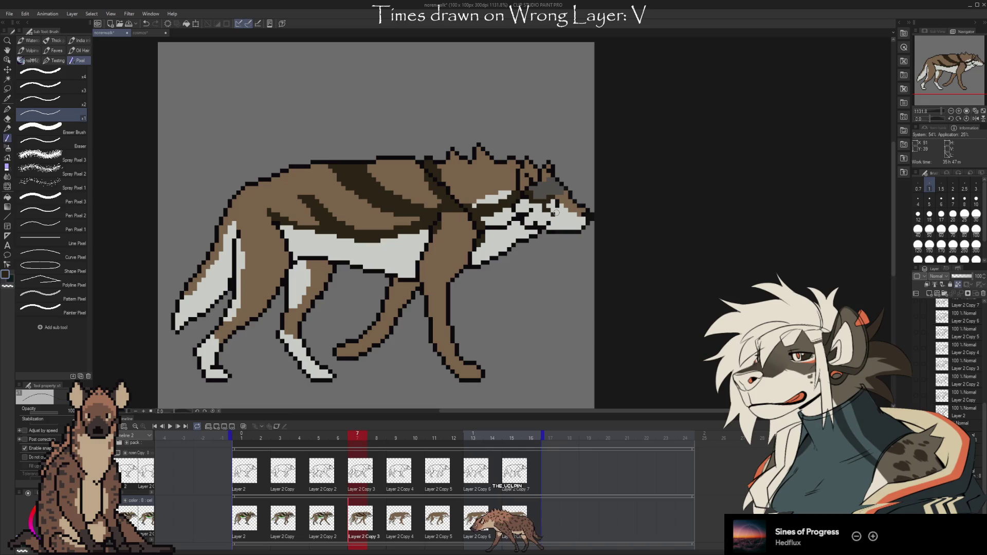
# - Compare frame 7's grey eye shading against frame 6, flipping back and forth
pyautogui.press('Left')
pyautogui.press('Right')
pyautogui.press('Left')
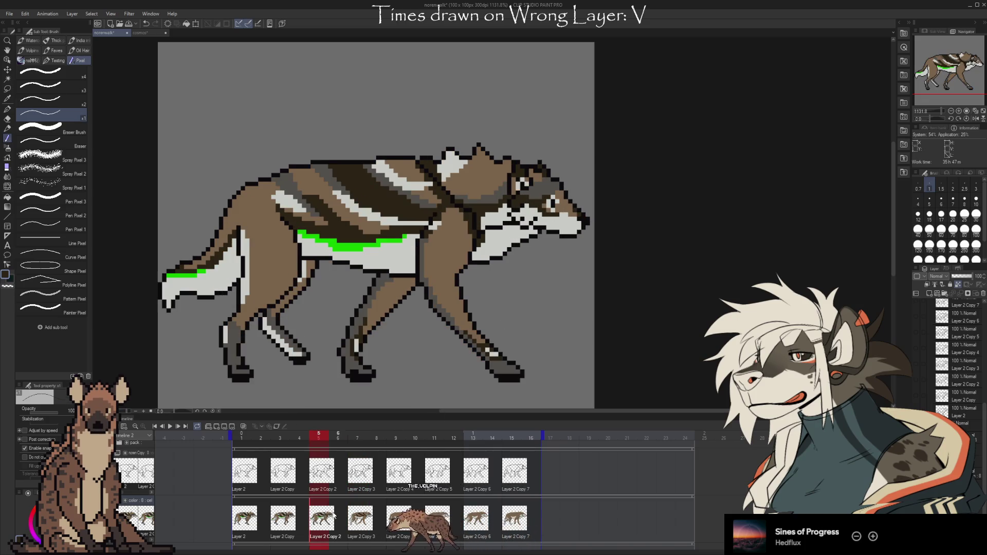
pyautogui.press('Right')
pyautogui.press('Left')
pyautogui.press('Right')
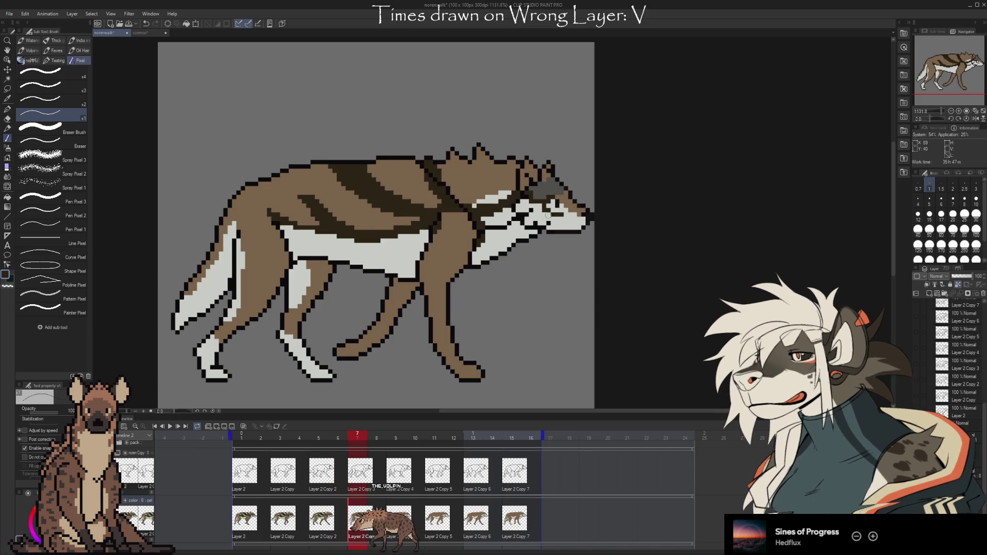
pyautogui.press('Left')
pyautogui.press('Right')
pyautogui.press('Left')
pyautogui.press('Right')
pyautogui.press('Left')
pyautogui.press('Right')
pyautogui.press('Left')
pyautogui.press('Right')
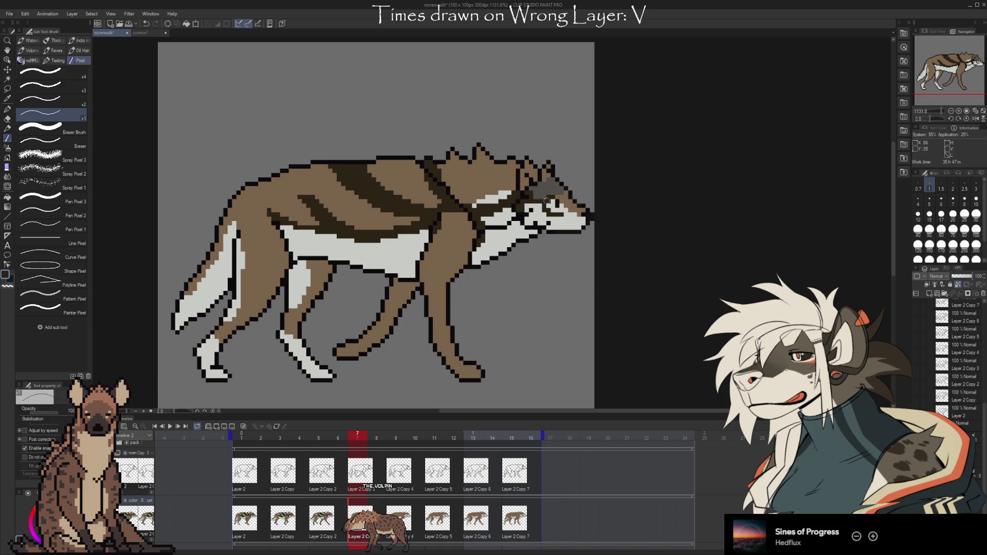
pyautogui.press('Left')
pyautogui.press('Right')
pyautogui.press('Left')
pyautogui.press('Right')
pyautogui.press('Left')
pyautogui.press('Right')
pyautogui.press('Left')
pyautogui.press('Right')
pyautogui.press('Left')
pyautogui.press('Left')
pyautogui.press('Right')
pyautogui.press('Right')
pyautogui.press('Left')
pyautogui.press('Right')
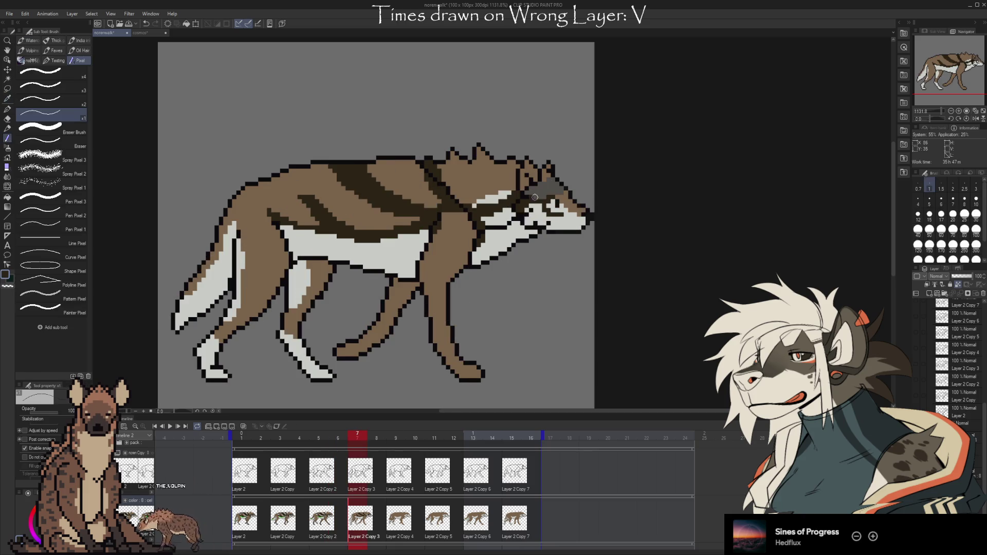
# - Check frame 7 against the green-marked frame 5, finishing on frame 5
pyautogui.click(331, 529)
pyautogui.press('Right')
pyautogui.press('Left')
pyautogui.press('Right')
pyautogui.press('Right')
pyautogui.press('Left')
pyautogui.press('Left')
pyautogui.press('Right')
pyautogui.press('Right')
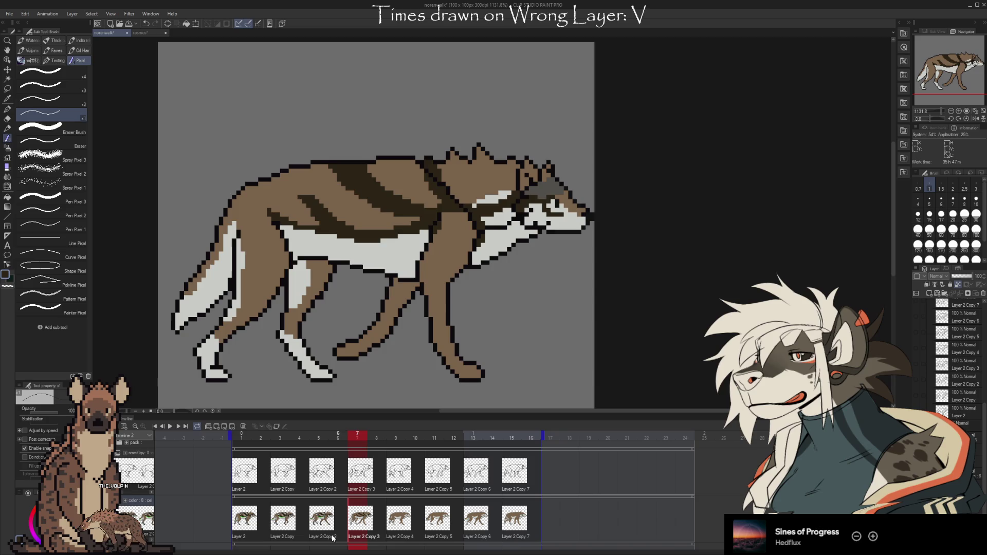
pyautogui.press('Left')
pyautogui.press('Left')
pyautogui.press('Left')
pyautogui.press('Left')
pyautogui.press('Left')
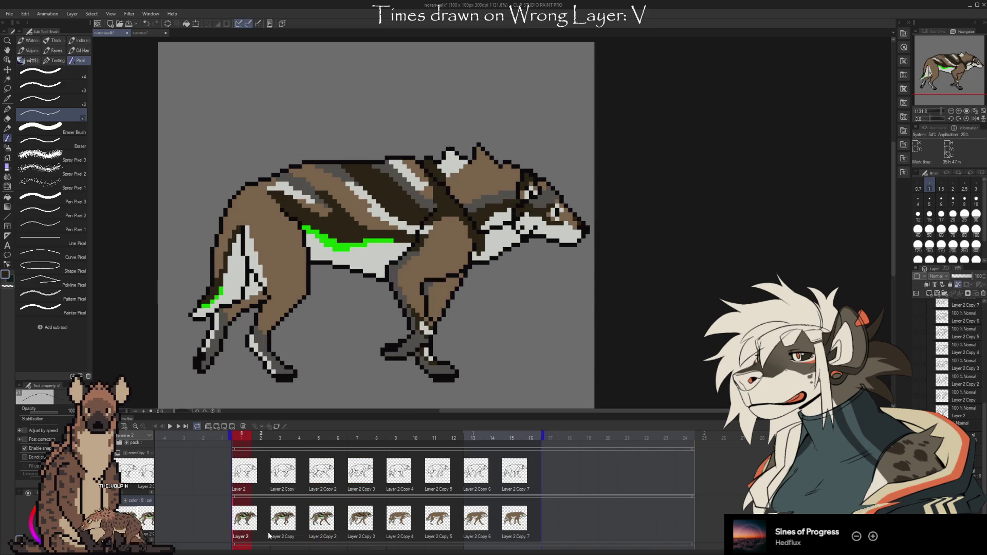
# - Preview the Timeline cels for frames 5, 7, 9, 3 and 1, ending on frame 7
pyautogui.click(283, 523)
pyautogui.click(314, 527)
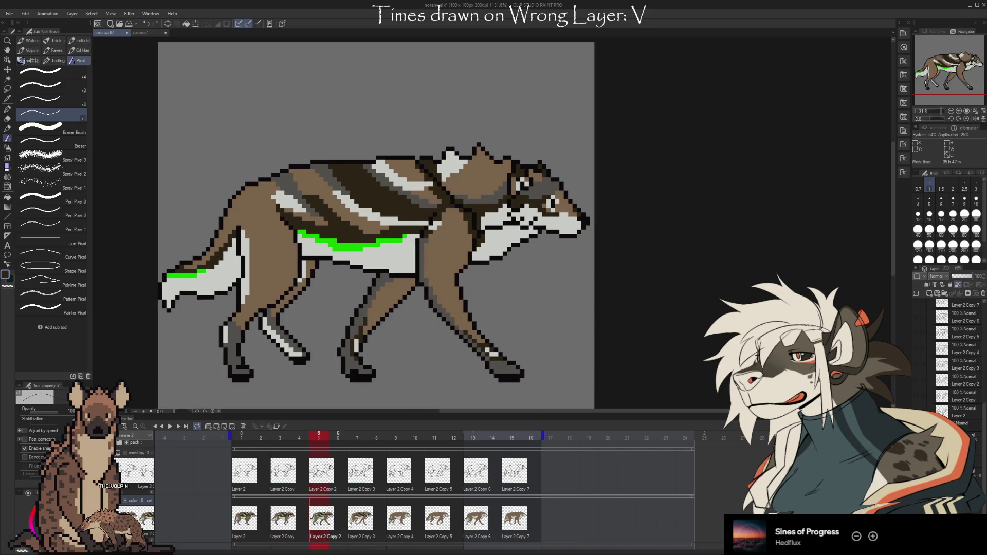
pyautogui.click(356, 522)
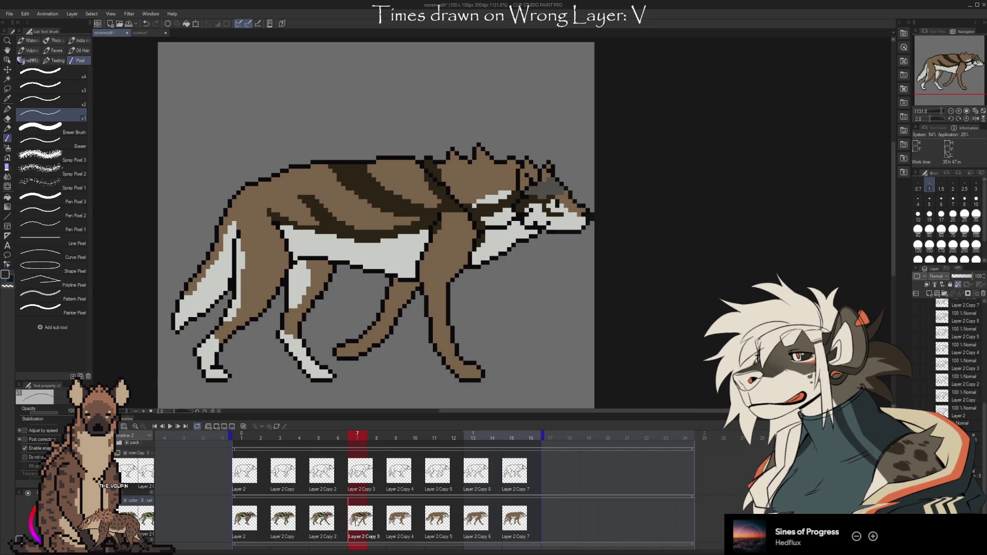
pyautogui.click(322, 527)
pyautogui.click(355, 524)
pyautogui.click(322, 530)
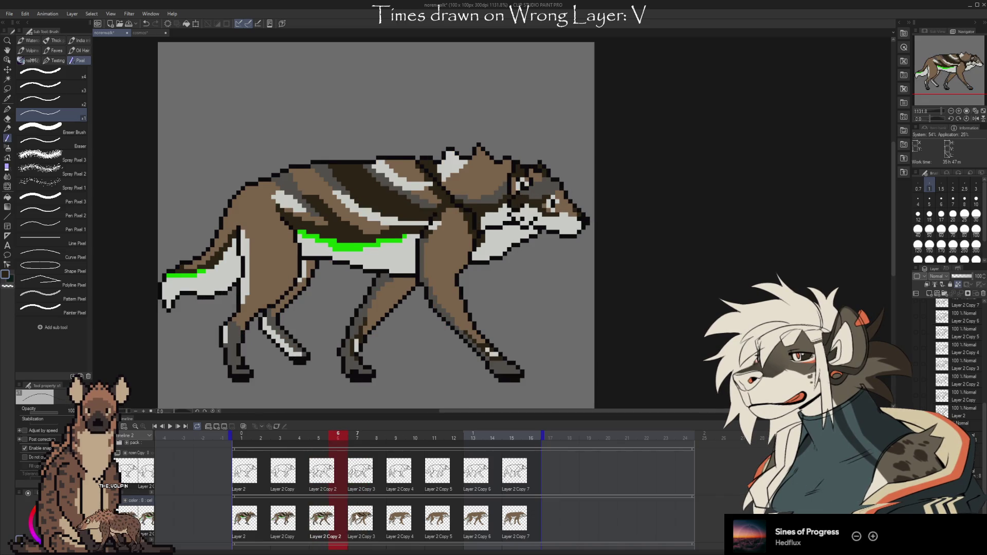
pyautogui.click(359, 523)
pyautogui.click(399, 520)
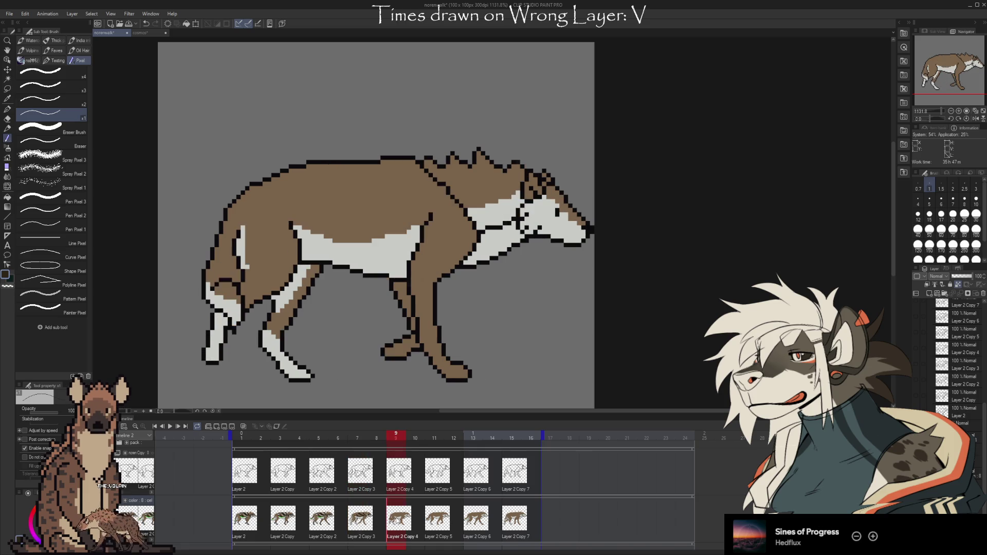
pyautogui.click(322, 520)
pyautogui.click(283, 520)
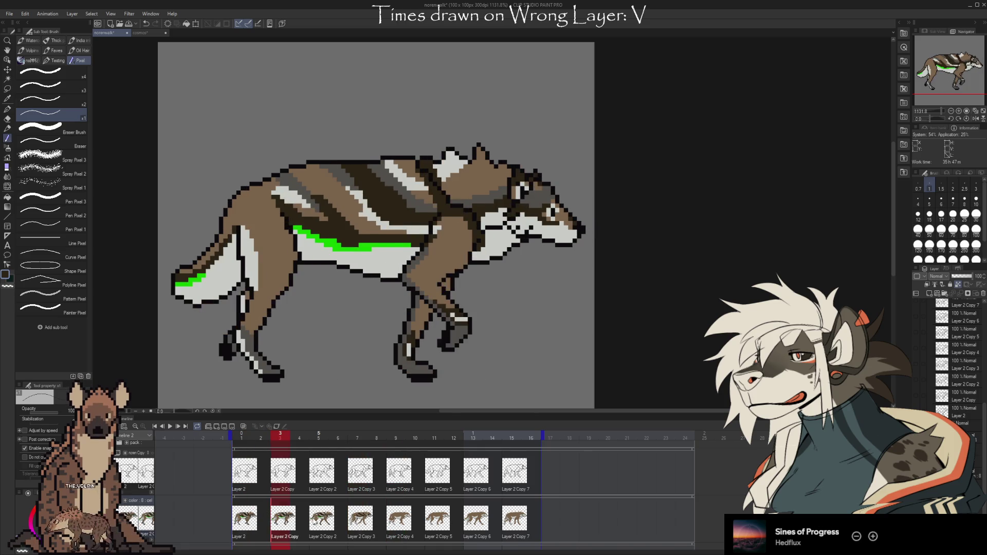
pyautogui.click(322, 520)
pyautogui.click(360, 520)
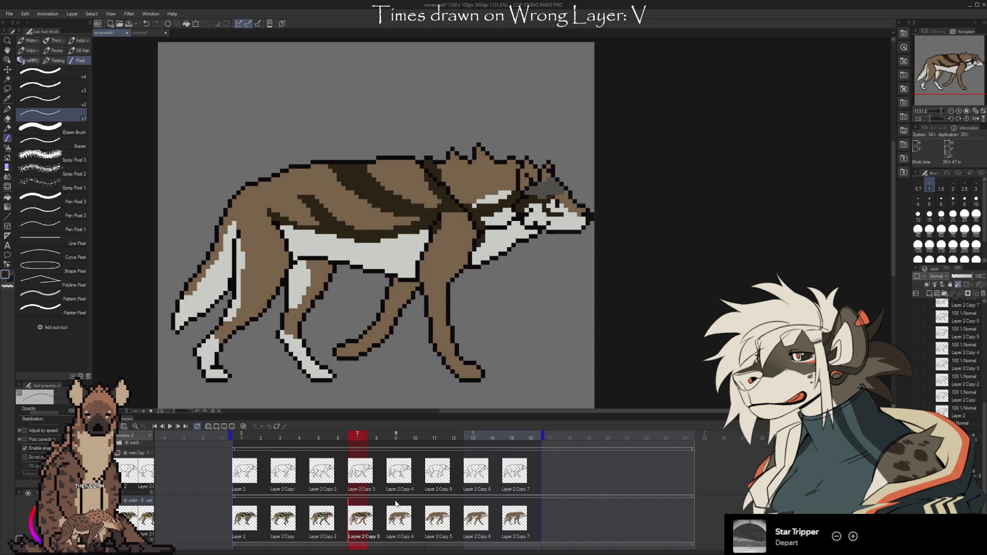
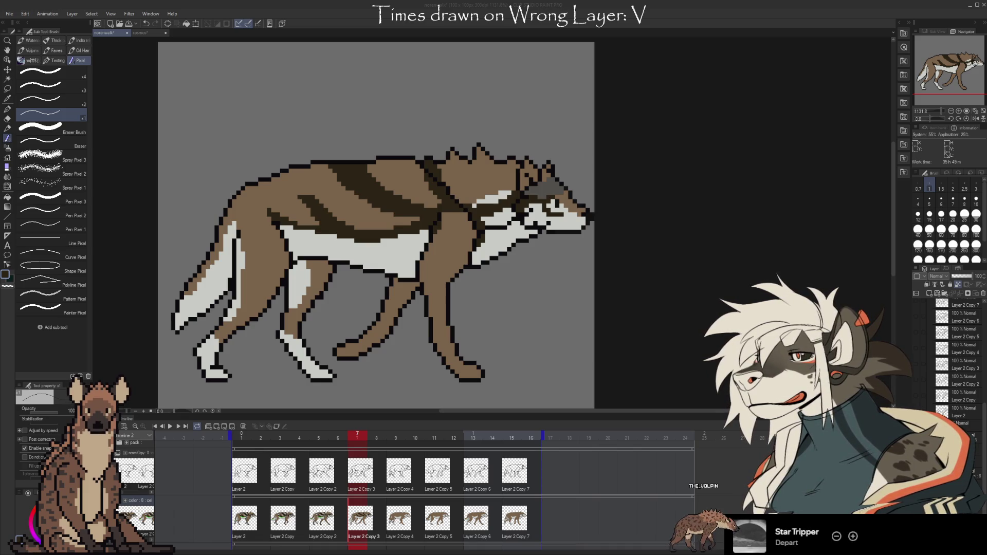
# - Compare frame 7 with reference frame 5, then eyedrop the brown body and light grey fur colours
pyautogui.click(627, 276)
pyautogui.press('Return')
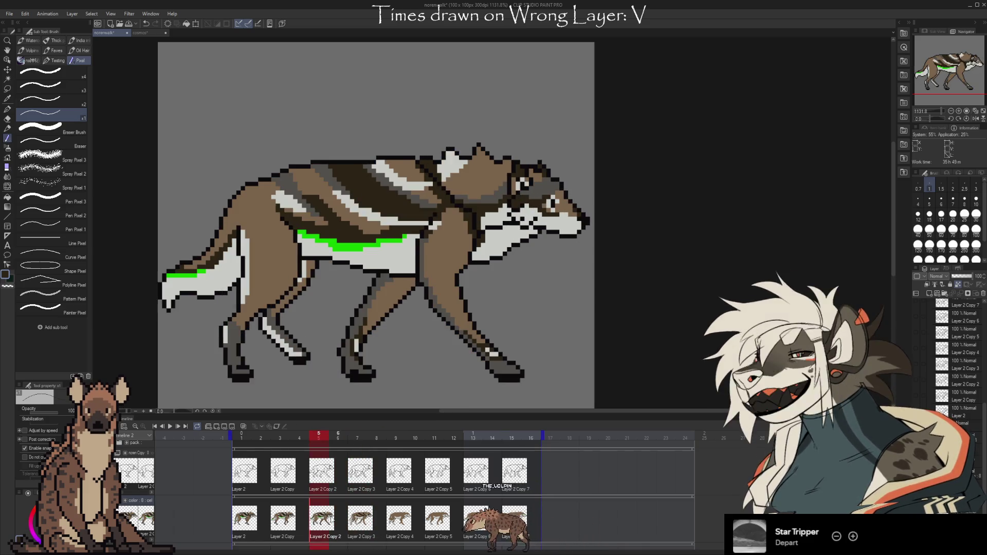
pyautogui.press('i')
pyautogui.click(500, 246)
pyautogui.press('b')
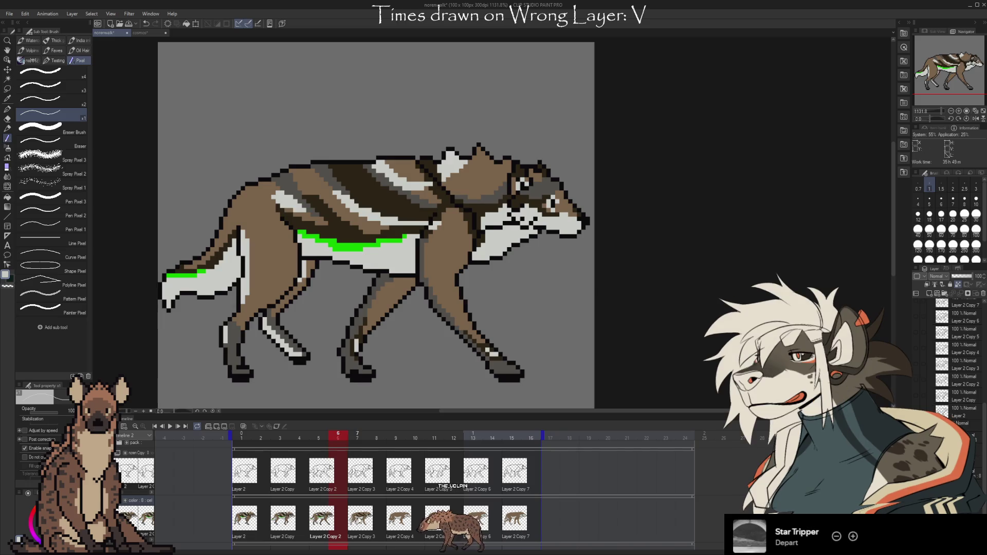
pyautogui.press('Right')
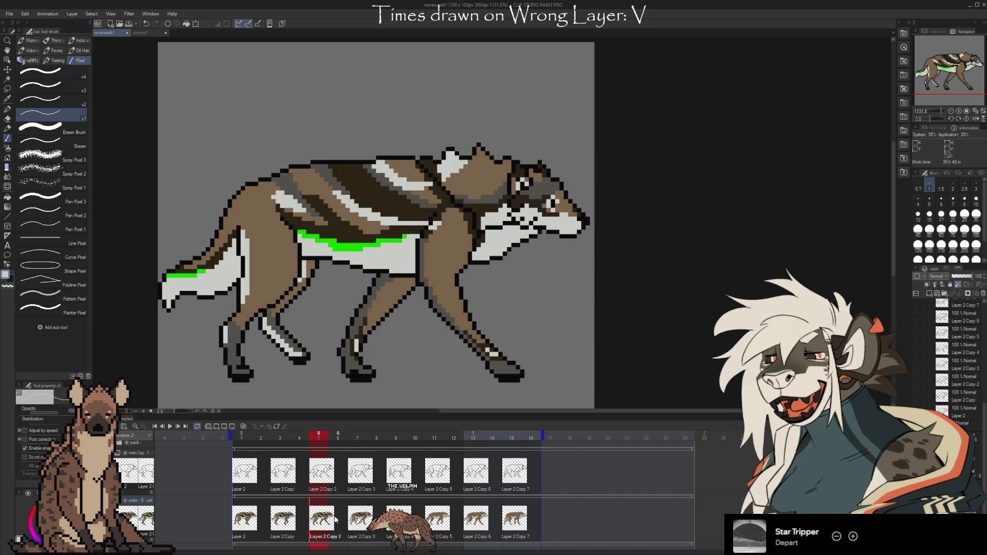
pyautogui.keyDown('alt'); pyautogui.click(446, 230); pyautogui.keyUp('alt')
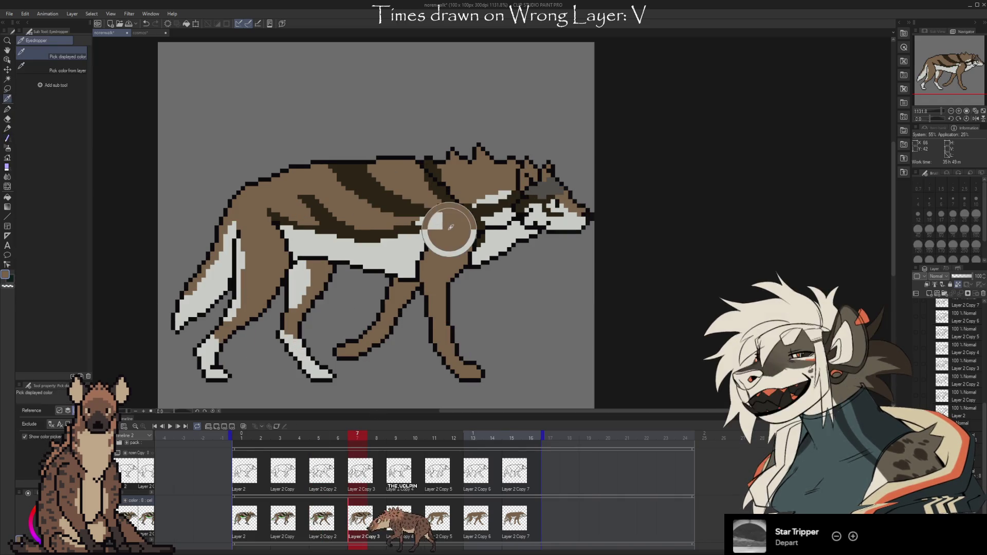
pyautogui.keyDown('alt'); pyautogui.click(439, 224); pyautogui.keyUp('alt')
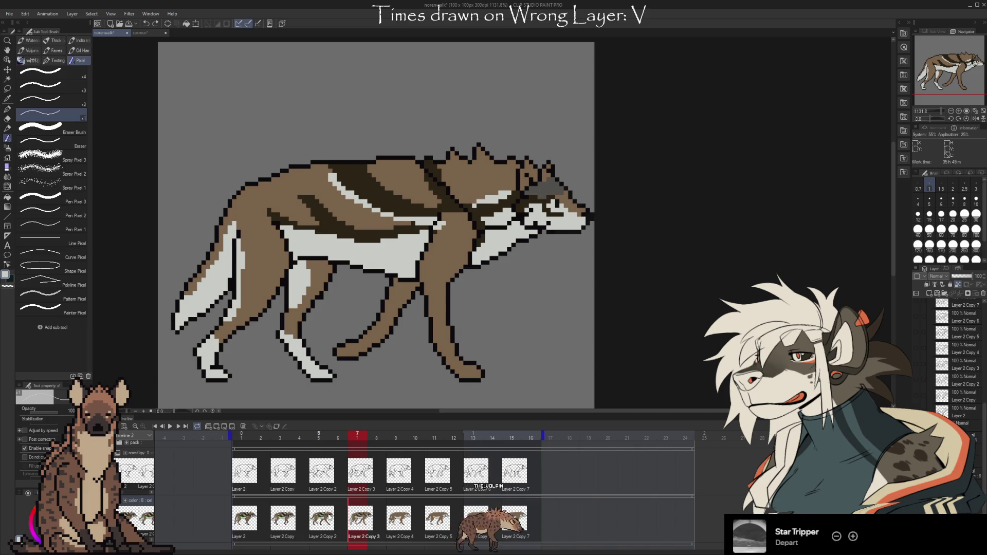
# - Flip repeatedly between frames 5 and 7 to compare the wolf's fur markings
pyautogui.press('i')
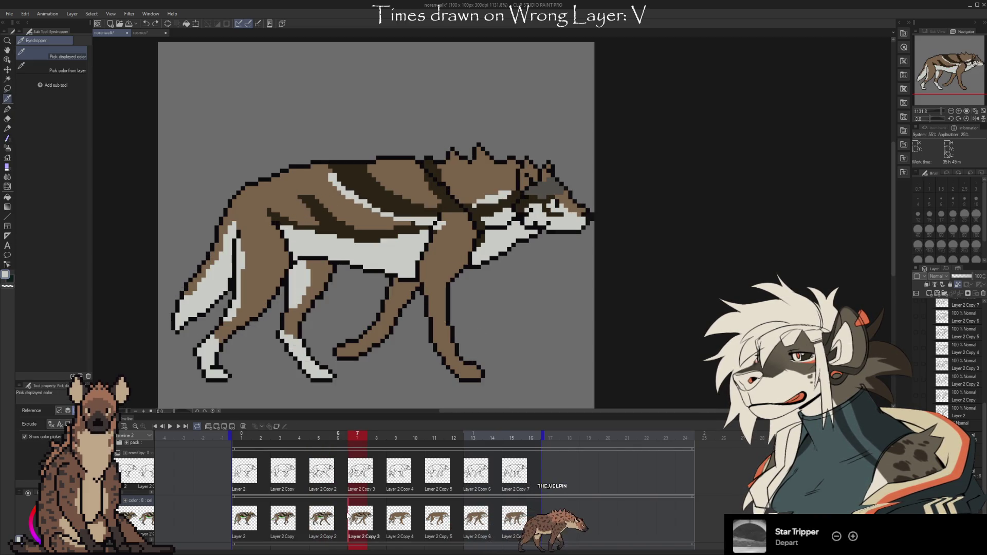
pyautogui.press('b')
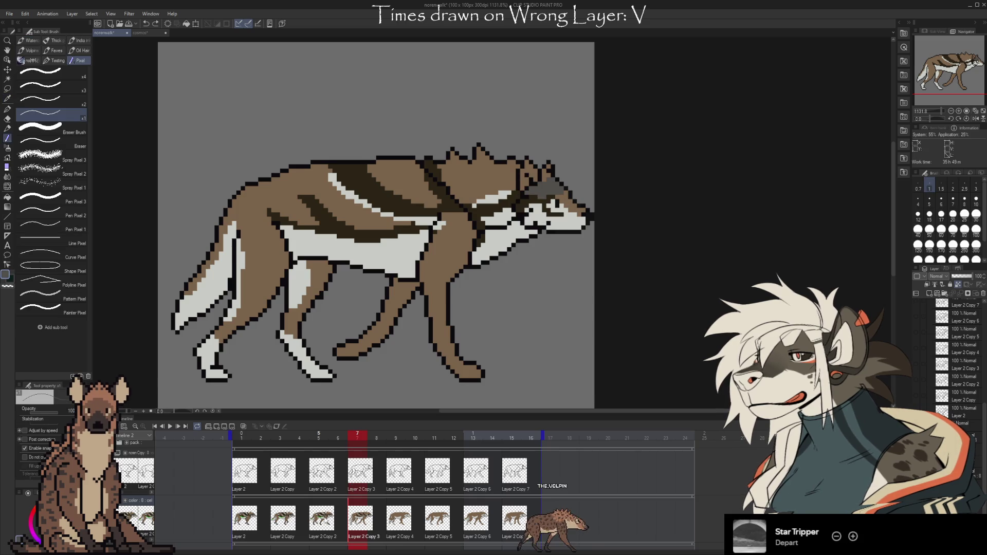
pyautogui.press(',')
pyautogui.press('.')
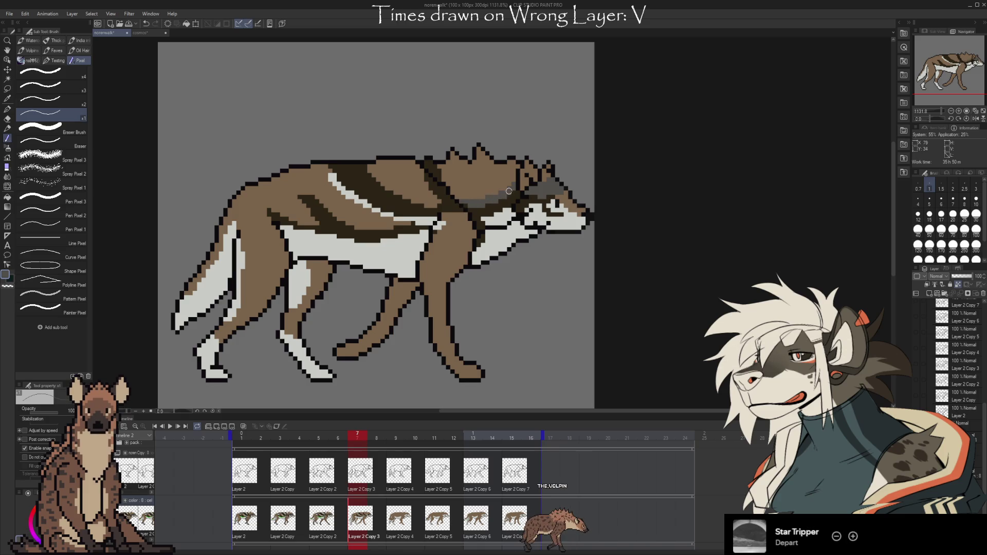
pyautogui.press(',')
pyautogui.press(',')
pyautogui.press('.')
pyautogui.press('.')
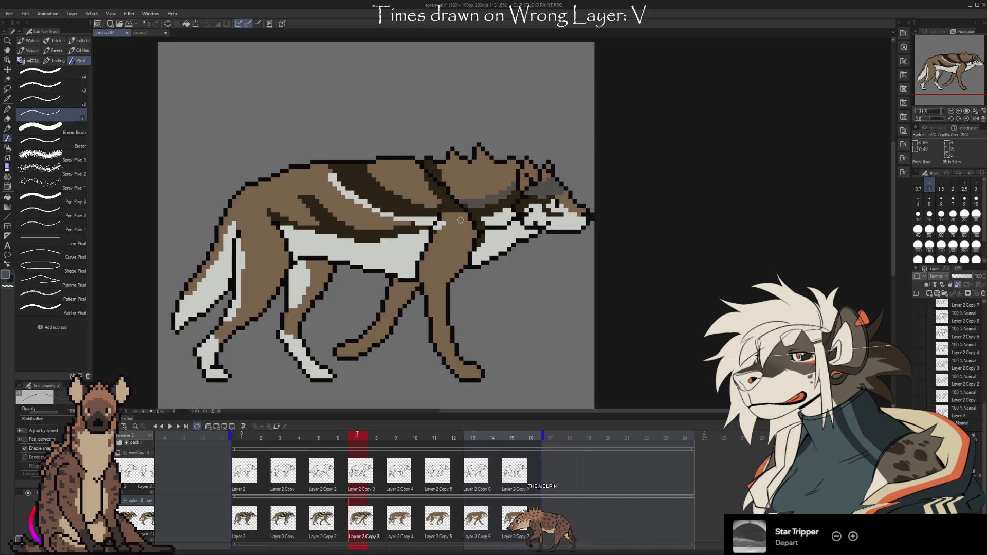
pyautogui.press(',')
pyautogui.press(',')
pyautogui.press('.')
pyautogui.press('.')
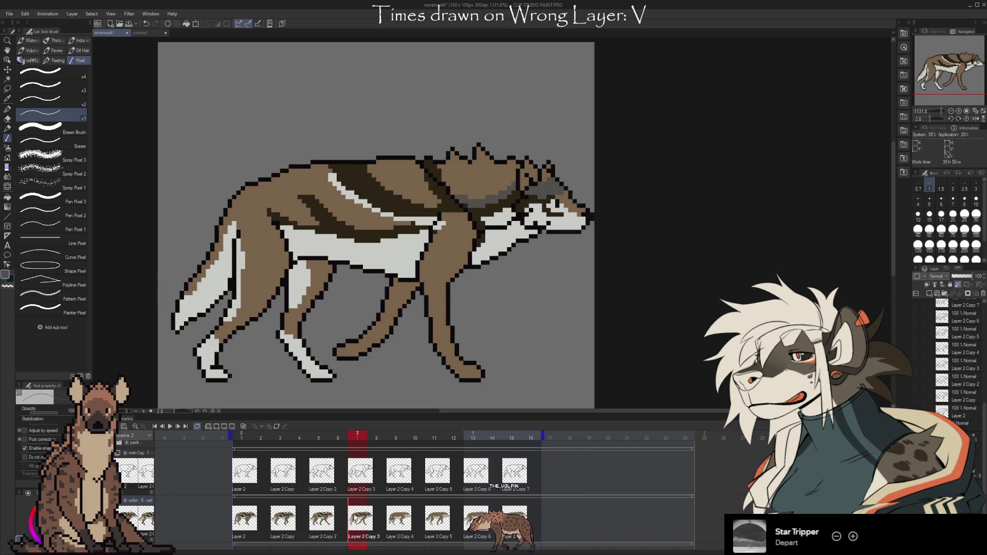
pyautogui.press(',')
pyautogui.press(',')
pyautogui.press('.')
pyautogui.press('.')
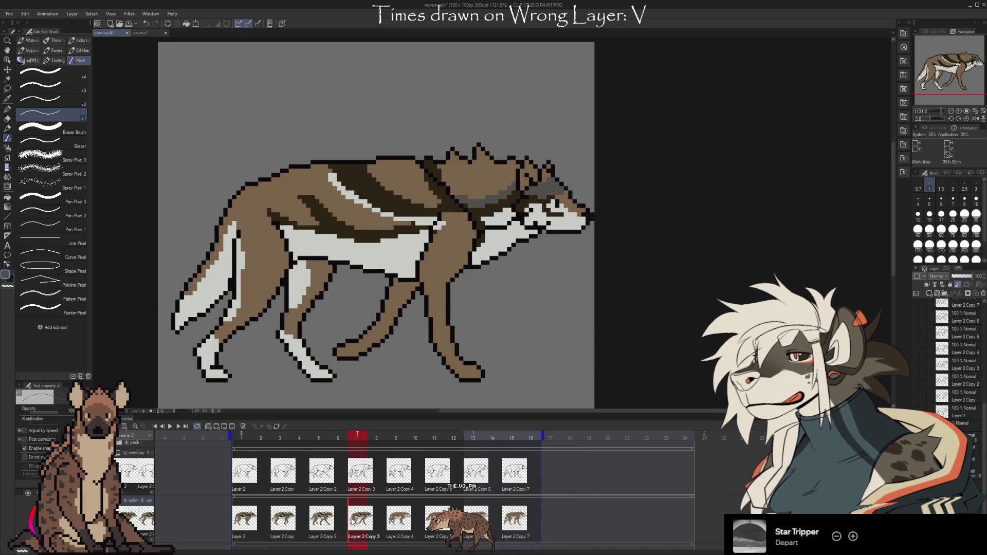
pyautogui.press(',')
pyautogui.press(',')
pyautogui.press('.')
pyautogui.press('.')
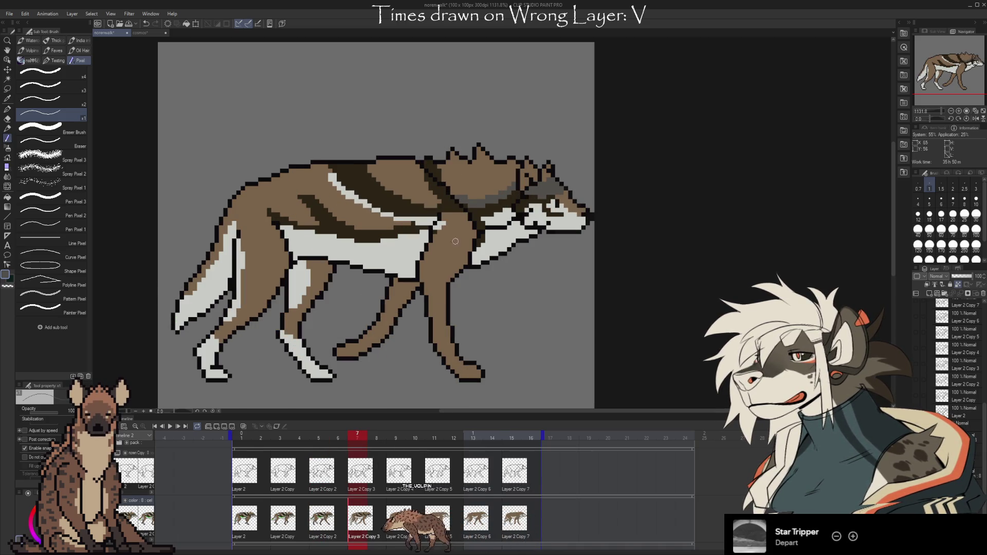
pyautogui.press(',')
pyautogui.press(',')
pyautogui.press('.')
pyautogui.press('.')
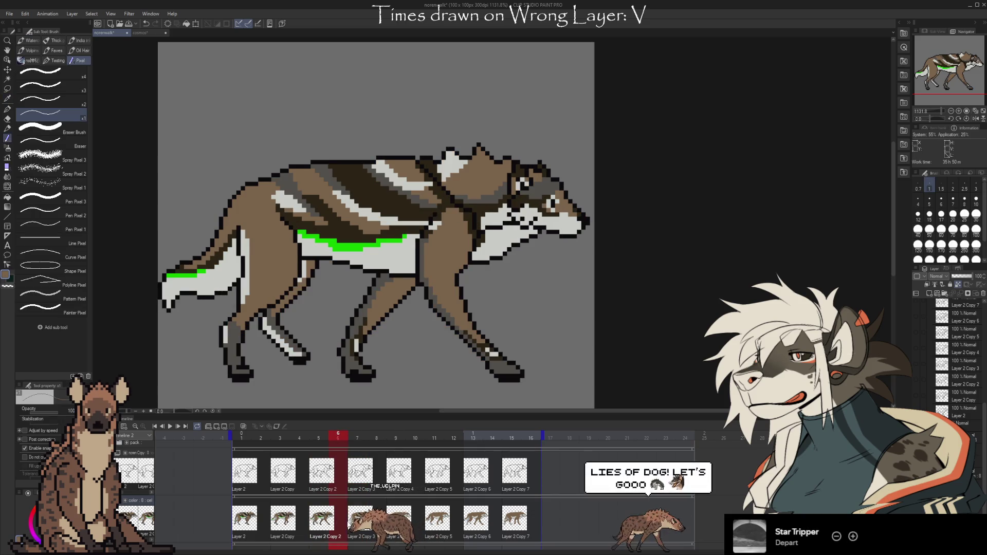
# - Switch to the white fur colour and paint cream pixels behind the wolf's head on frame 7
pyautogui.press(',')
pyautogui.press(',')
pyautogui.press('.')
pyautogui.press('.')
pyautogui.press('x')
pyautogui.moveTo(447, 180); pyautogui.dragTo(444, 163)
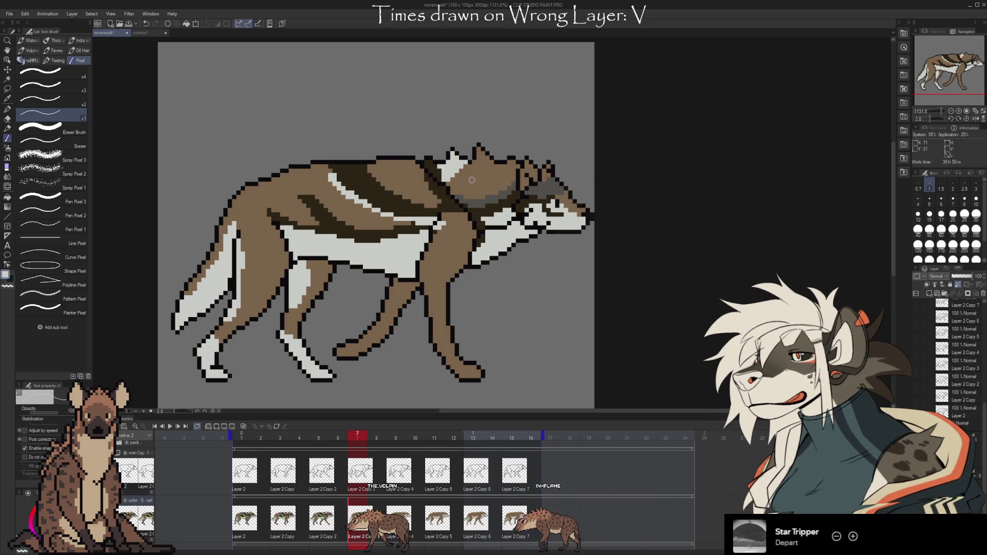
# - Check the new neck patch against frames 5 and 6, ending back on frame 7
pyautogui.press(',')
pyautogui.press(',')
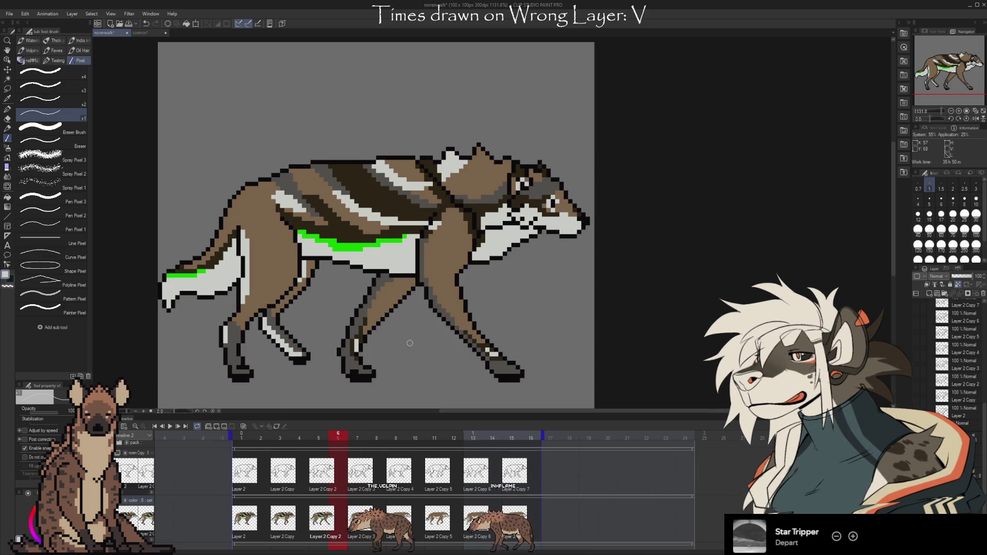
pyautogui.press('.')
pyautogui.press(',')
pyautogui.press('.')
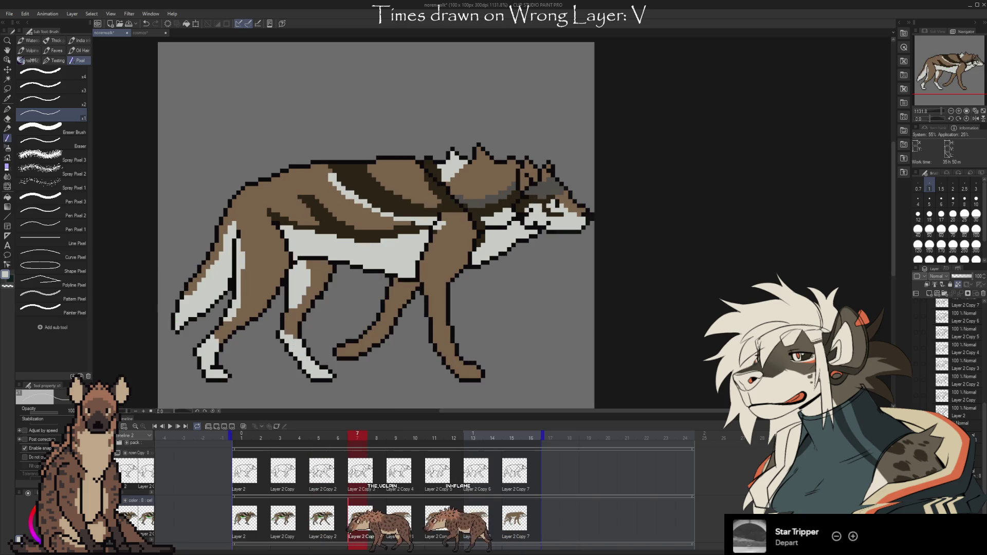
pyautogui.click(317, 534)
pyautogui.click(361, 506)
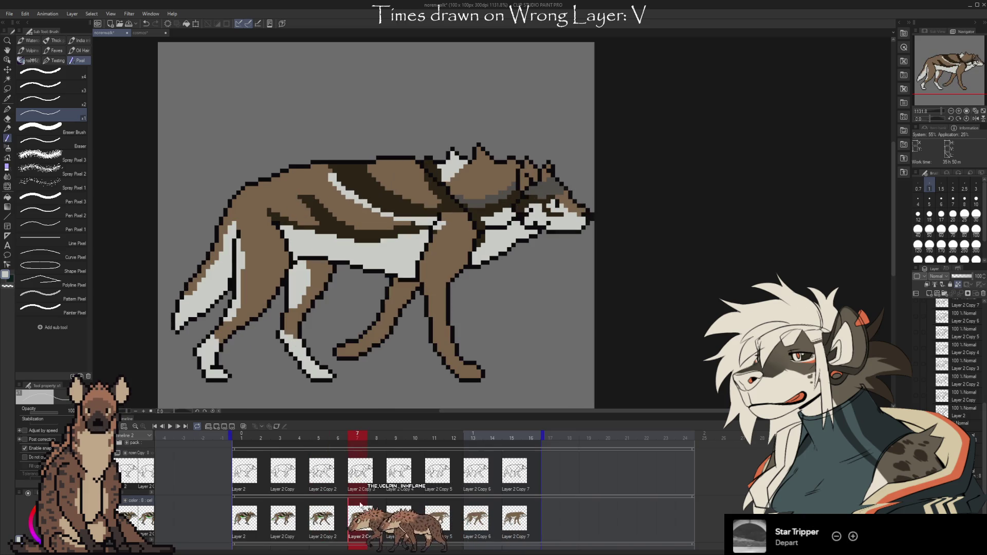
# - Paint cream over part of the dark back stripe on frame 7 and compare it with frame 5
pyautogui.moveTo(369, 164); pyautogui.dragTo(385, 176)
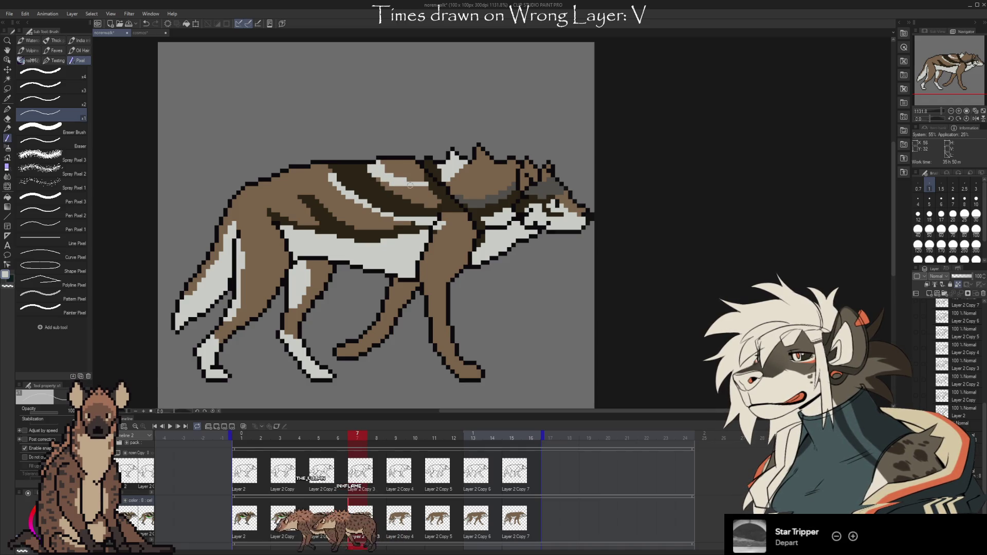
pyautogui.click(319, 465)
pyautogui.click(359, 463)
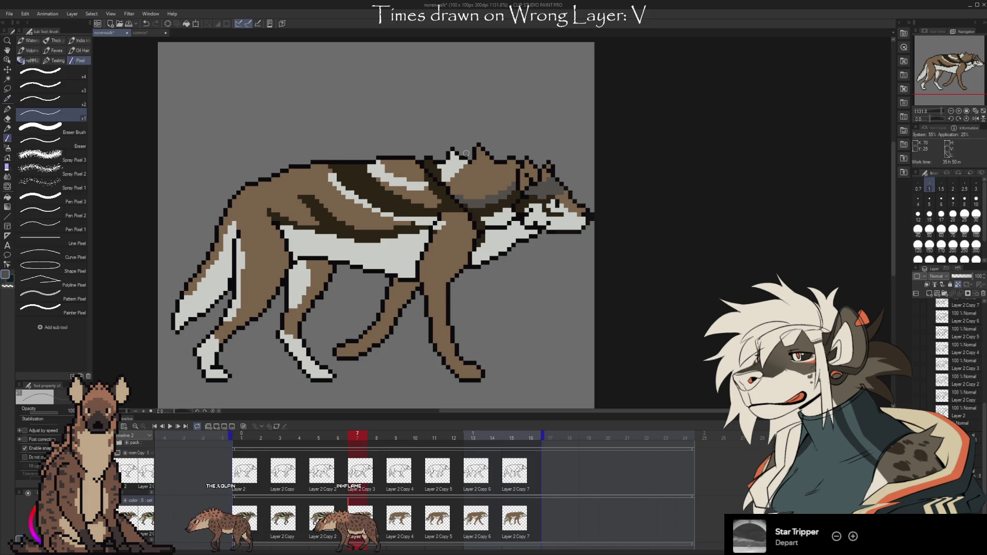
pyautogui.press('Left')
pyautogui.press('Left')
pyautogui.press('Right')
pyautogui.press('Right')
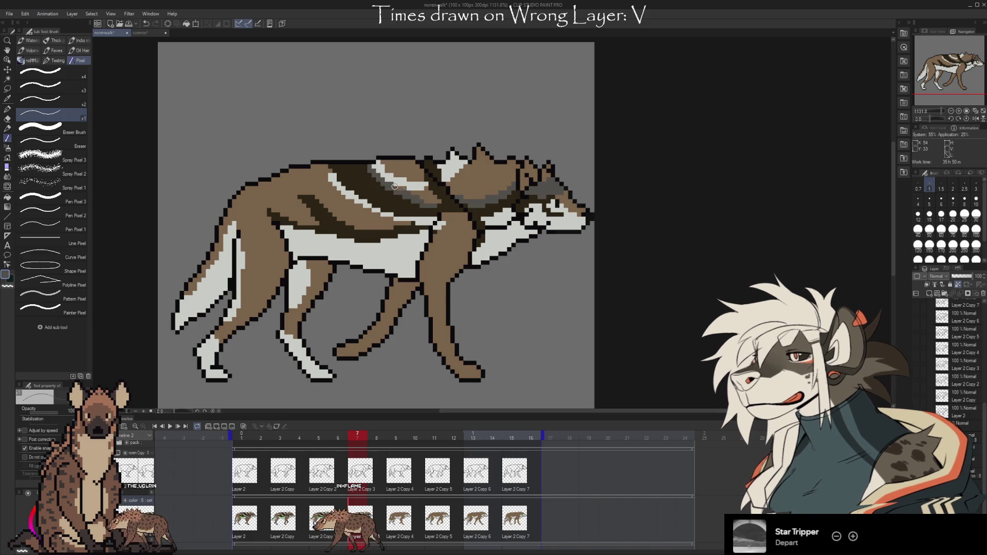
pyautogui.press('Left')
pyautogui.press('Left')
pyautogui.press('Right')
pyautogui.press('Right')
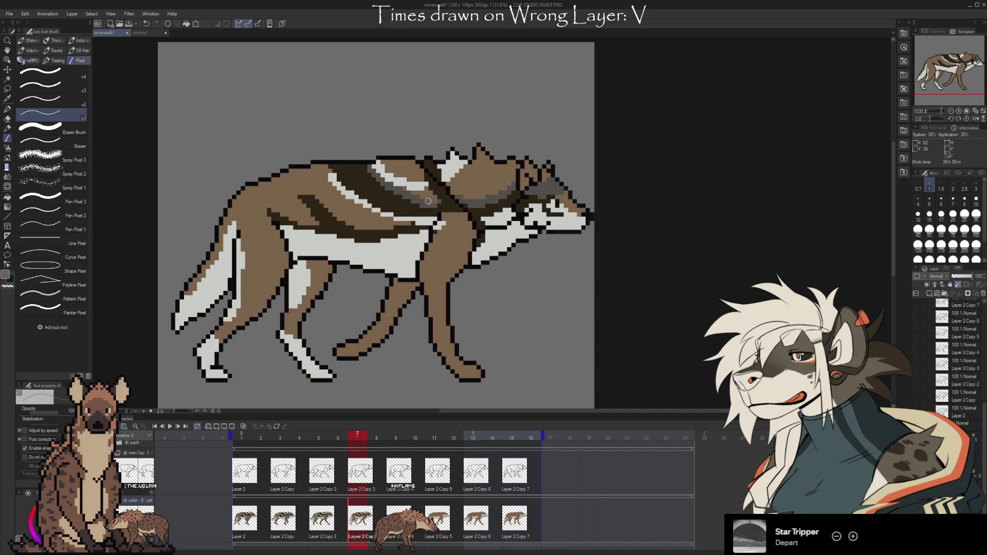
pyautogui.press('Left')
pyautogui.press('Left')
pyautogui.press('Right')
pyautogui.press('Right')
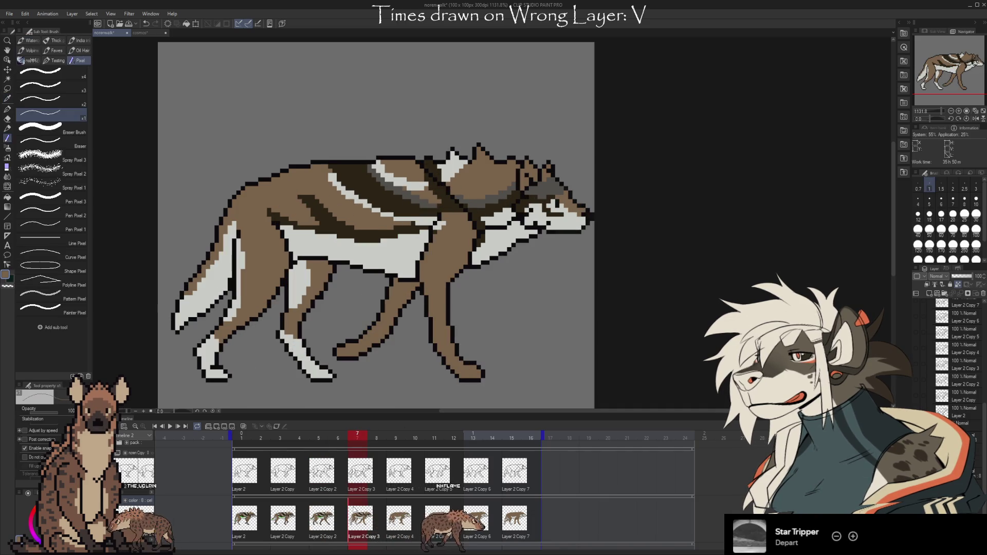
# - Review the markings on frames 3 and 2, then sample a colour on frame 5
pyautogui.press('Left')
pyautogui.press('Left')
pyautogui.press('Left')
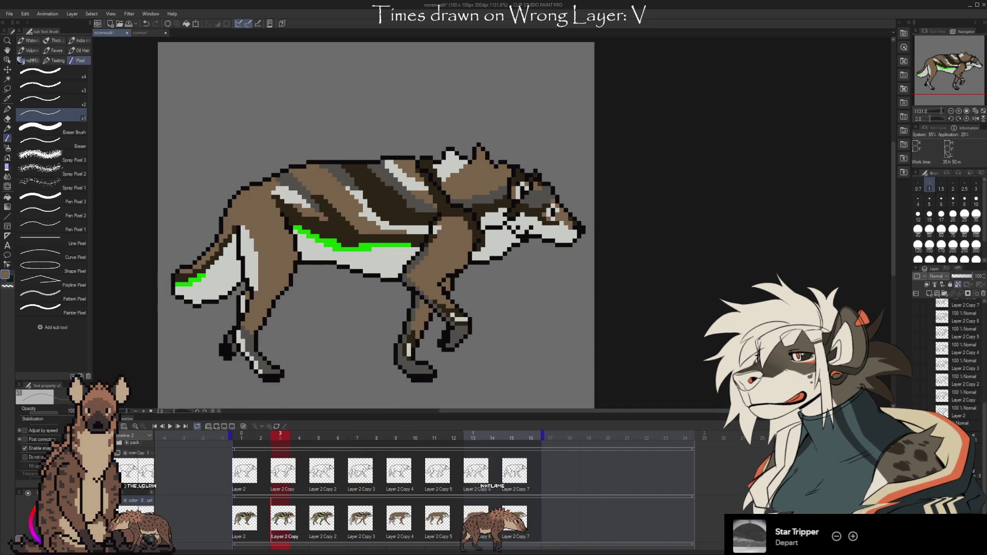
pyautogui.press('Right')
pyautogui.press('Right')
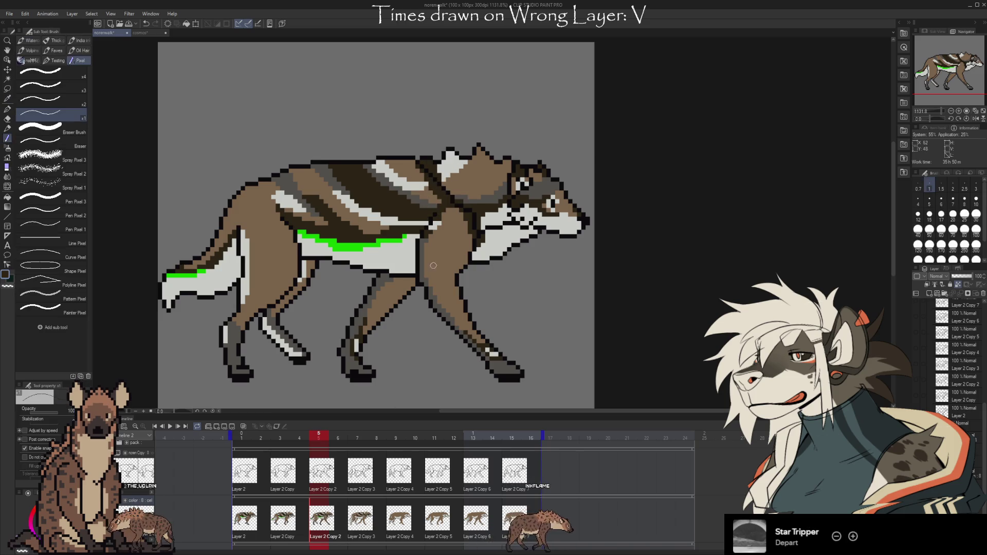
pyautogui.click(267, 517)
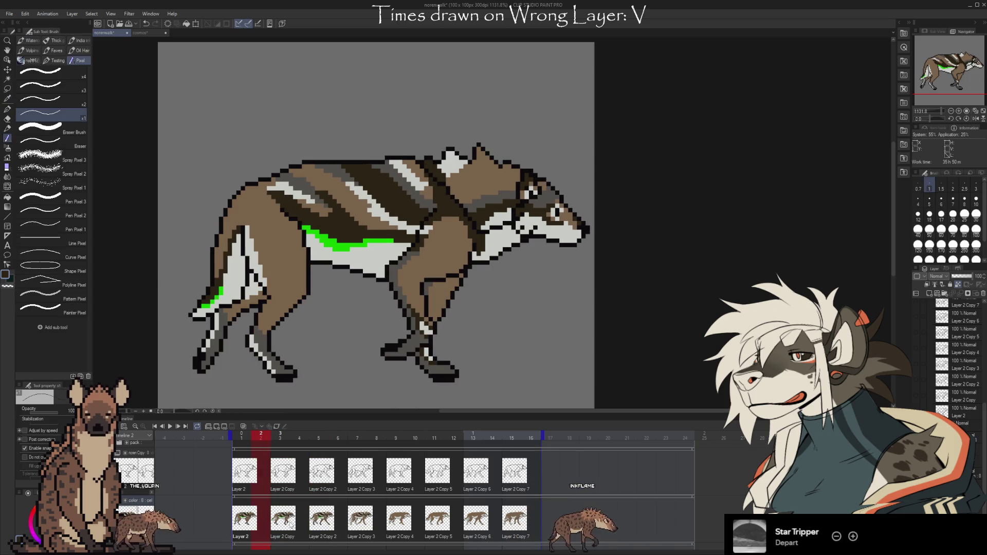
pyautogui.press('Right')
pyautogui.press('Right')
pyautogui.press('Right')
pyautogui.press('i')
pyautogui.press('b')
pyautogui.press('Right')
pyautogui.press('Right')
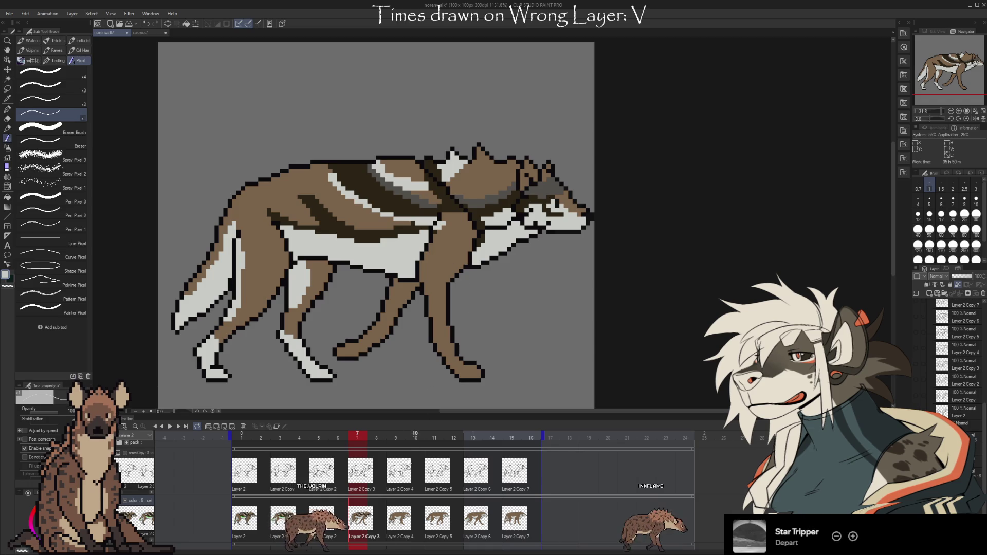
# - Flip back and forth between frames 5 and 7, ending on frame 7
pyautogui.press('Left')
pyautogui.press('Left')
pyautogui.press('Right')
pyautogui.press('Right')
pyautogui.press('Left')
pyautogui.press('Left')
pyautogui.press('Right')
pyautogui.press('Right')
pyautogui.press('Left')
pyautogui.press('Left')
pyautogui.press('Right')
pyautogui.press('Right')
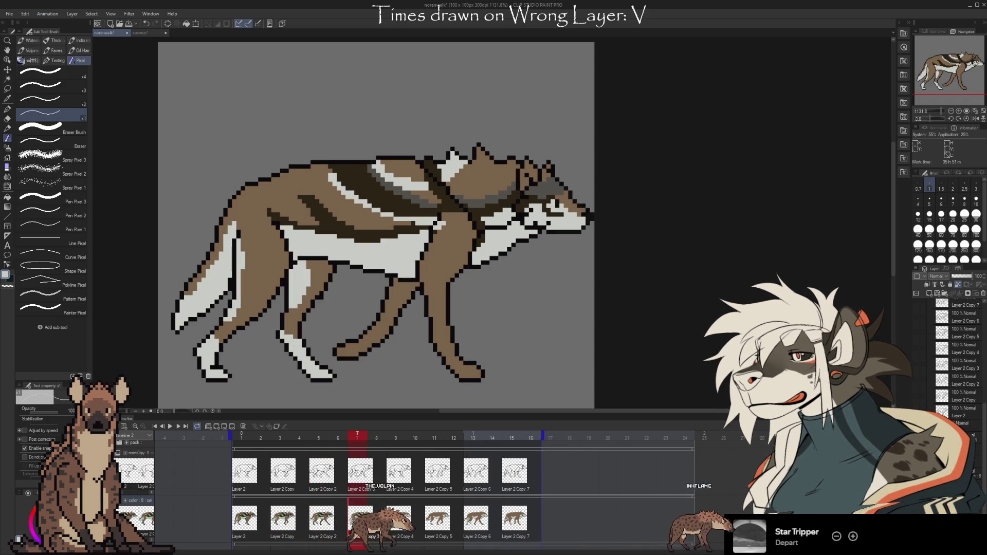
pyautogui.press('Left')
pyautogui.press('Left')
pyautogui.press('Right')
pyautogui.press('Right')
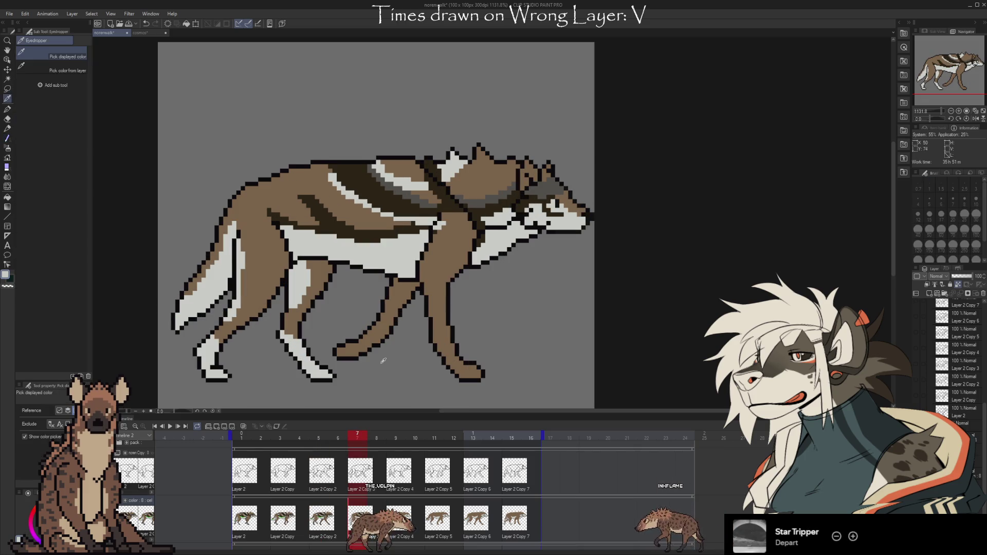
pyautogui.press('Left')
pyautogui.press('Left')
pyautogui.press('Right')
pyautogui.press('Right')
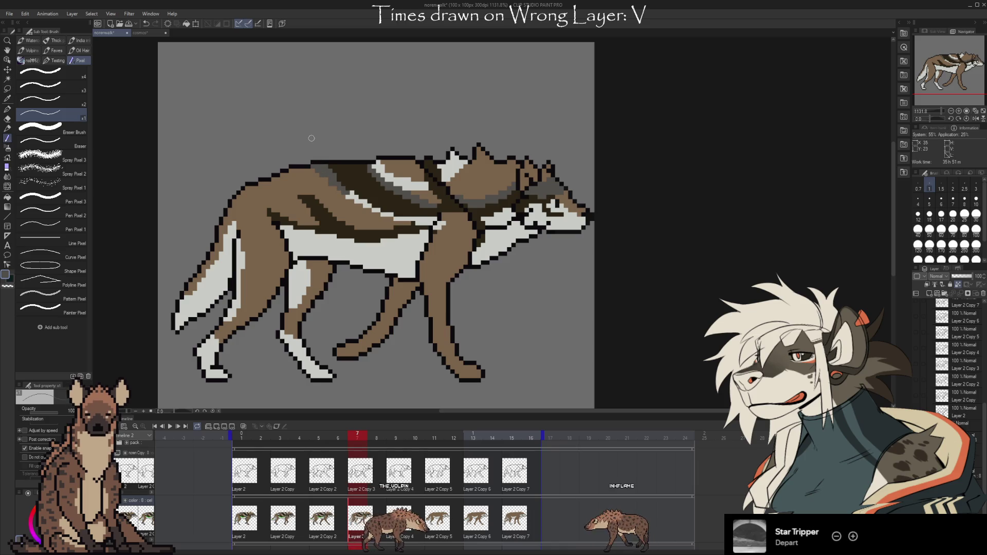
# - Sample a fur colour on frame 7 and compare it against the previous frame
pyautogui.press('Left')
pyautogui.press('Left')
pyautogui.press('Right')
pyautogui.press('Right')
pyautogui.press('i')
pyautogui.click(342, 173)
pyautogui.press('b')
pyautogui.press('Left')
pyautogui.press('Right')
pyautogui.press('Left')
pyautogui.press('Right')
pyautogui.press('Left')
pyautogui.press('Right')
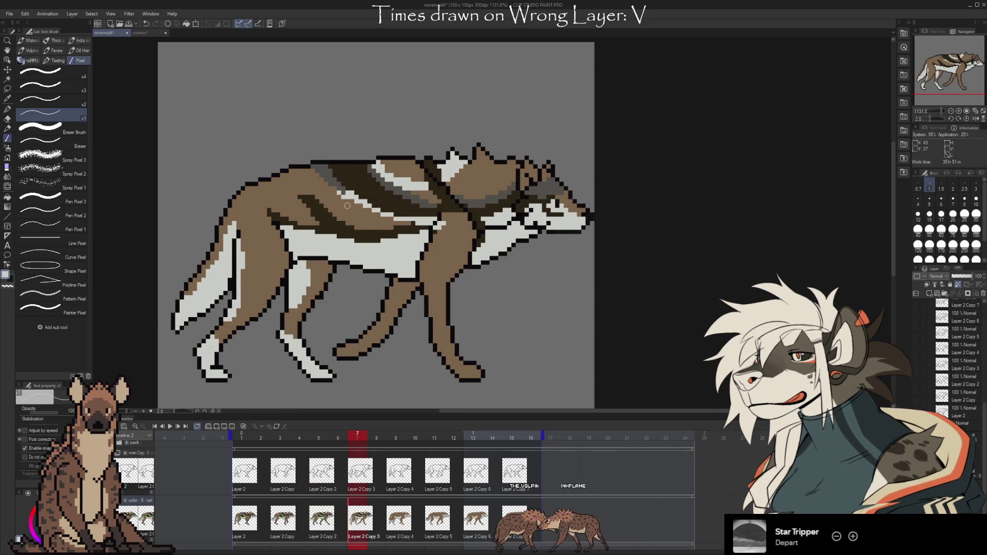
# - Sample a fur colour, place a dark pixel on the wolf's flank, then undo the stray pixel
pyautogui.keyDown('alt'); pyautogui.click(368, 339); pyautogui.keyUp('alt')
pyautogui.press('alt')
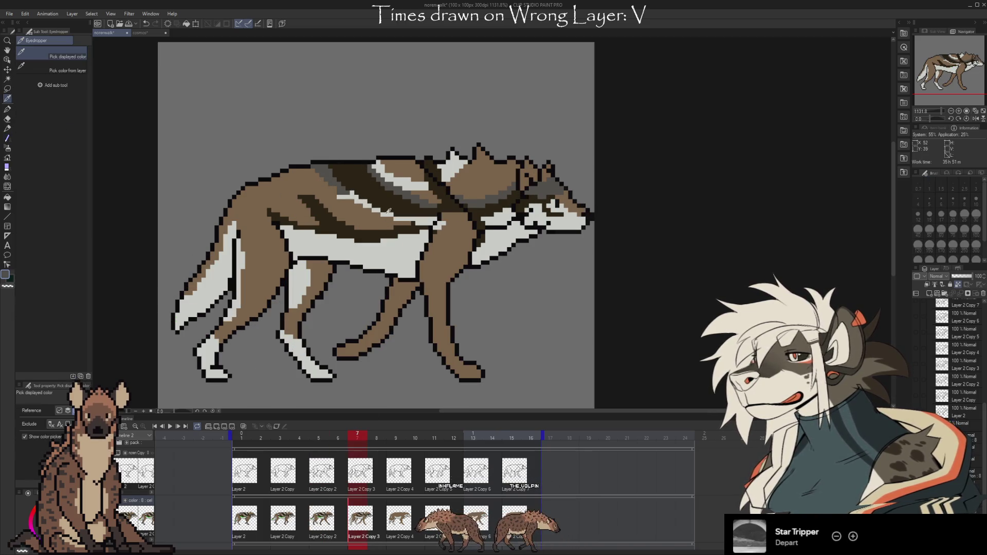
pyautogui.keyDown('alt'); pyautogui.click(351, 201); pyautogui.keyUp('alt')
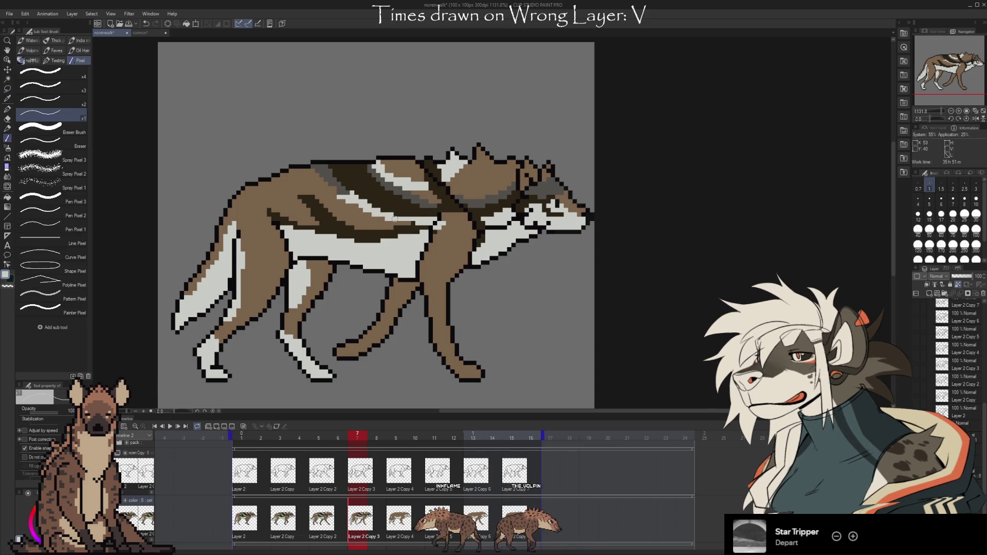
pyautogui.click(411, 222)
pyautogui.hotkey('ctrl', 'z')
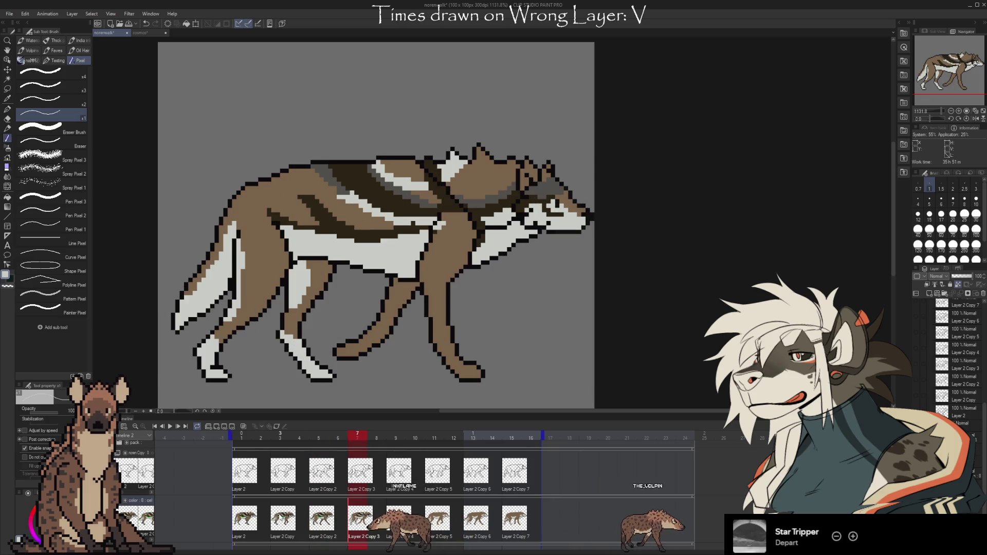
# - Review frames 2 and 5, then sample fur colours from the wolf's back on frame 7
pyautogui.click(282, 529)
pyautogui.click(321, 519)
pyautogui.press('Right')
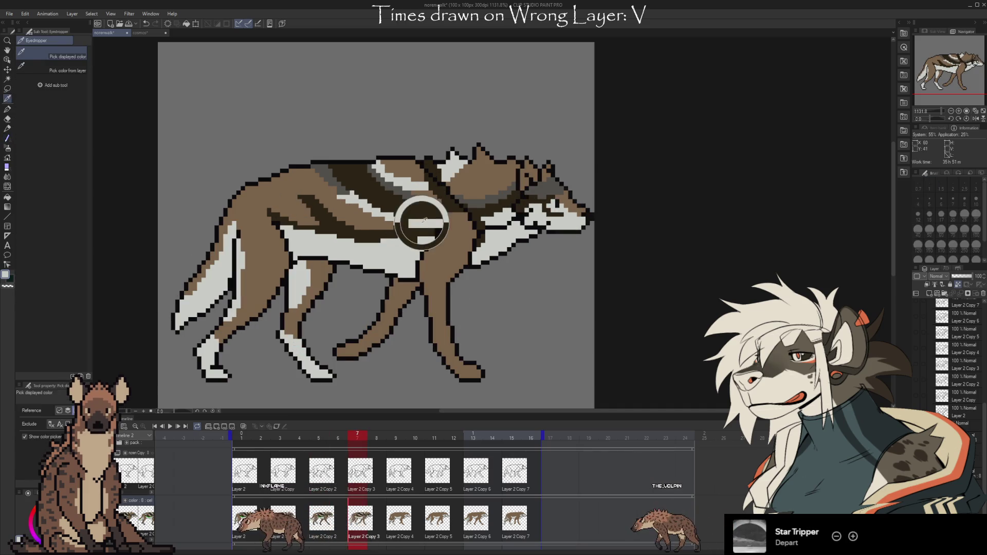
pyautogui.press('Left')
pyautogui.press('Right')
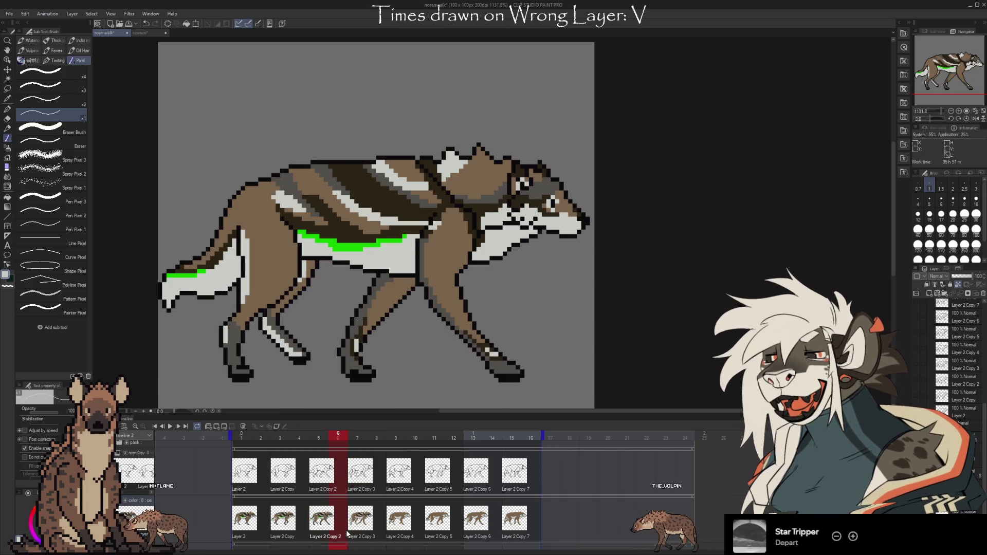
pyautogui.keyDown('alt'); pyautogui.click(341, 188); pyautogui.keyUp('alt')
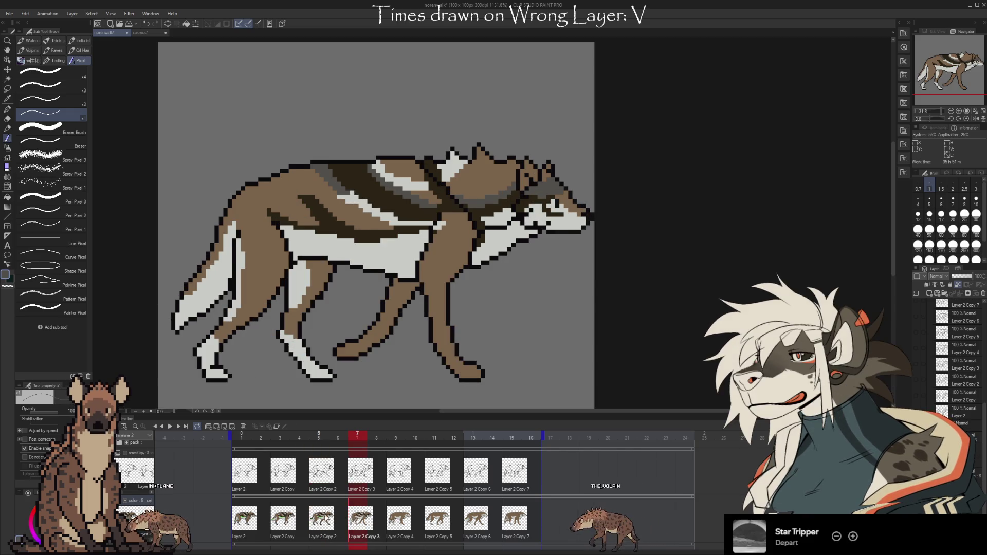
pyautogui.press('alt')
pyautogui.keyDown('alt'); pyautogui.click(348, 208); pyautogui.keyUp('alt')
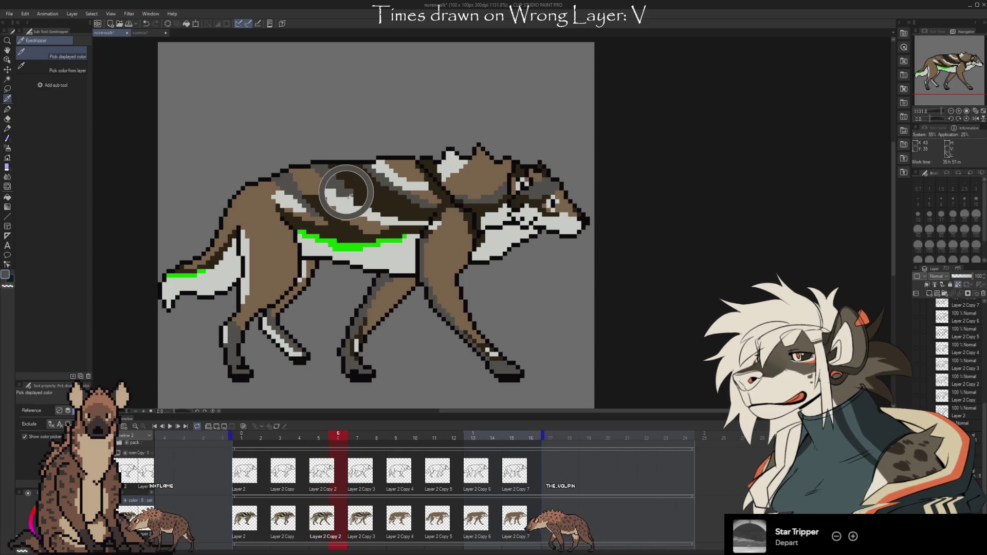
pyautogui.press('Right')
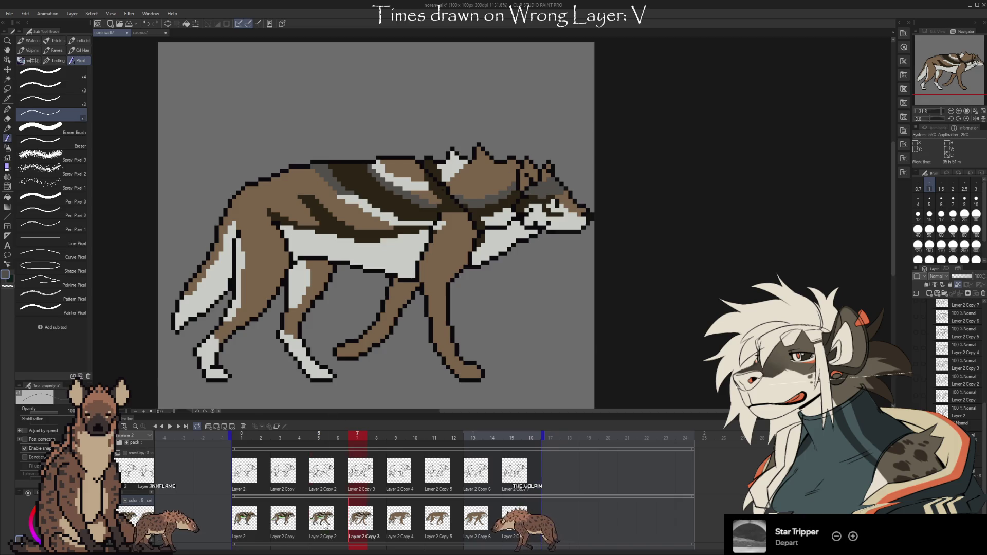
pyautogui.keyDown('alt'); pyautogui.click(337, 194); pyautogui.keyUp('alt')
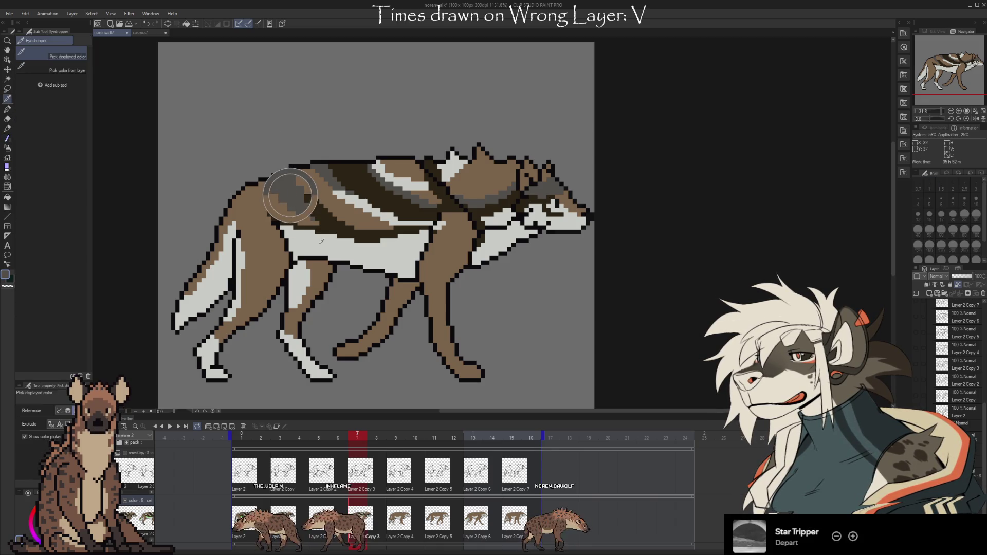
# - Sample the light fur colour from frame 5 and paint a light grey stripe on frame 7's back
pyautogui.click(321, 470)
pyautogui.keyDown('alt'); pyautogui.click(401, 257); pyautogui.keyUp('alt')
pyautogui.press('Right')
pyautogui.press('Right')
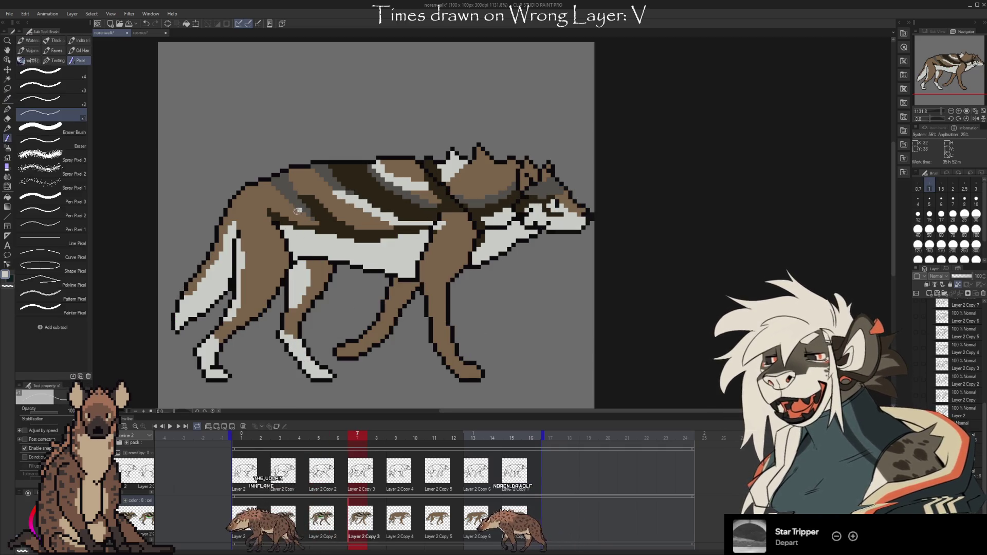
pyautogui.moveTo(298, 211); pyautogui.dragTo(273, 209)
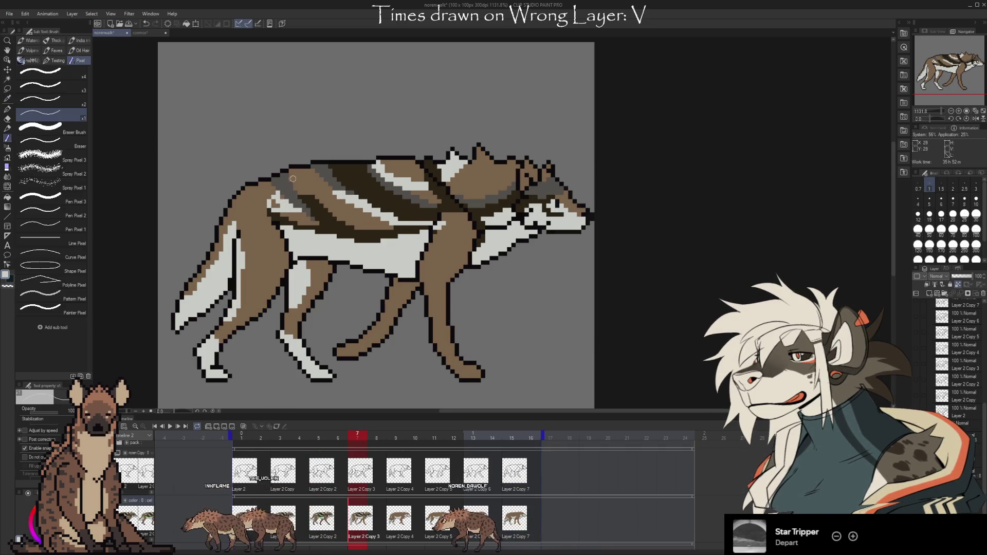
# - Flip between frames 5 and 7 to compare the colouring of the back
pyautogui.press('Left')
pyautogui.press('Left')
pyautogui.press('Right')
pyautogui.press('Right')
pyautogui.press('Left')
pyautogui.press('Left')
pyautogui.click(348, 536)
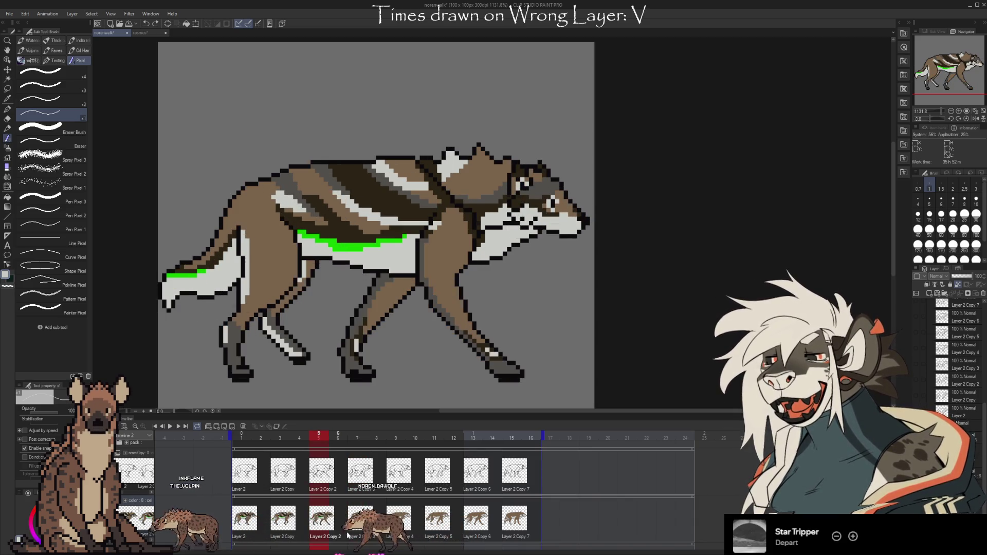
pyautogui.press('Right')
pyautogui.press('Right')
pyautogui.press('Left')
pyautogui.press('Left')
pyautogui.press('Right')
pyautogui.press('Right')
pyautogui.press('Left')
pyautogui.press('Left')
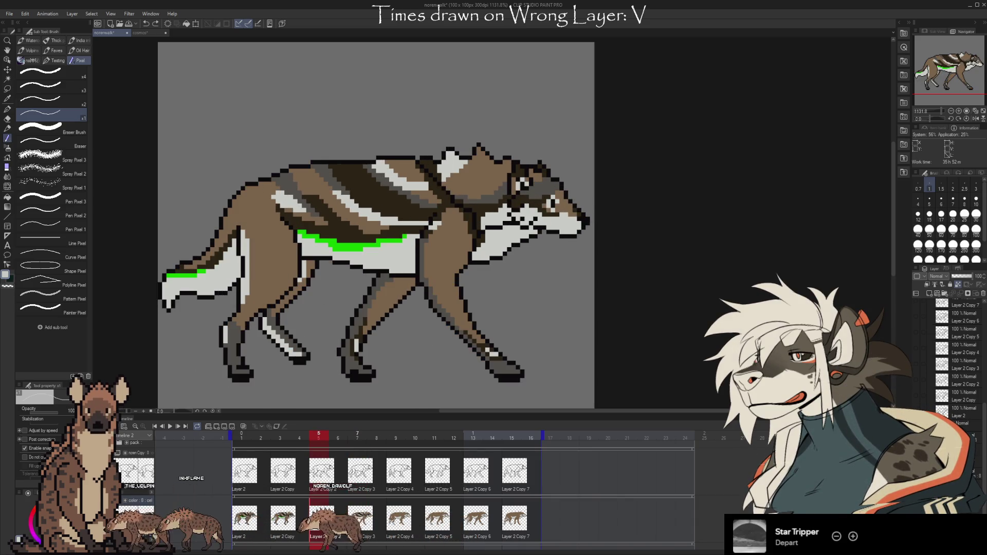
pyautogui.press('Right')
pyautogui.press('Right')
pyautogui.press('i')
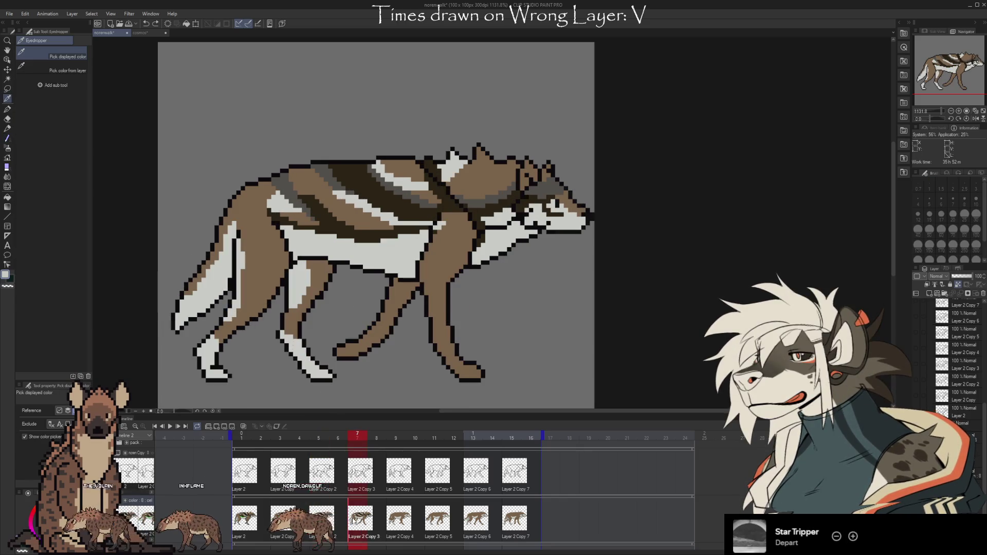
pyautogui.press('b')
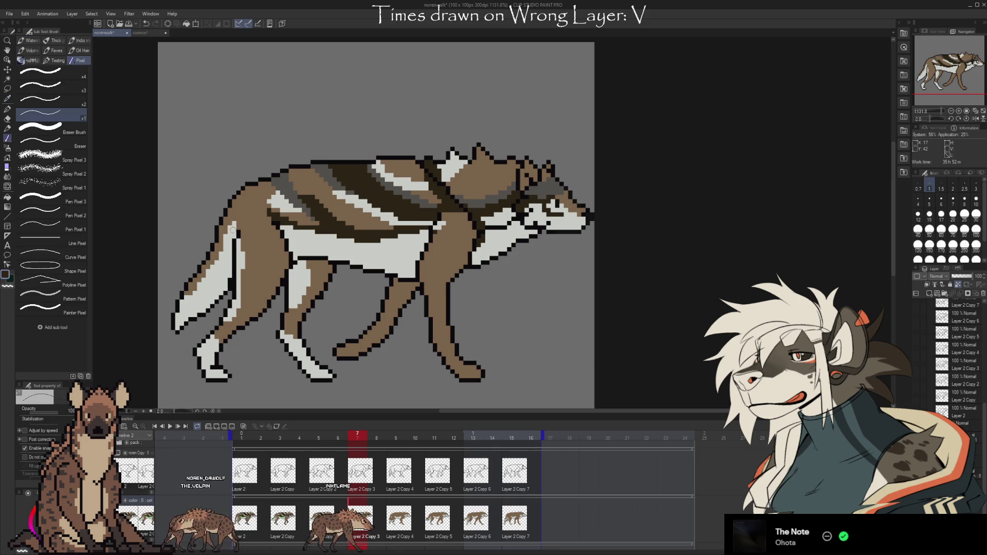
# - Paint the tail's upper edge and base brown, then sample the green stripe colour
pyautogui.moveTo(235, 232); pyautogui.dragTo(181, 299)
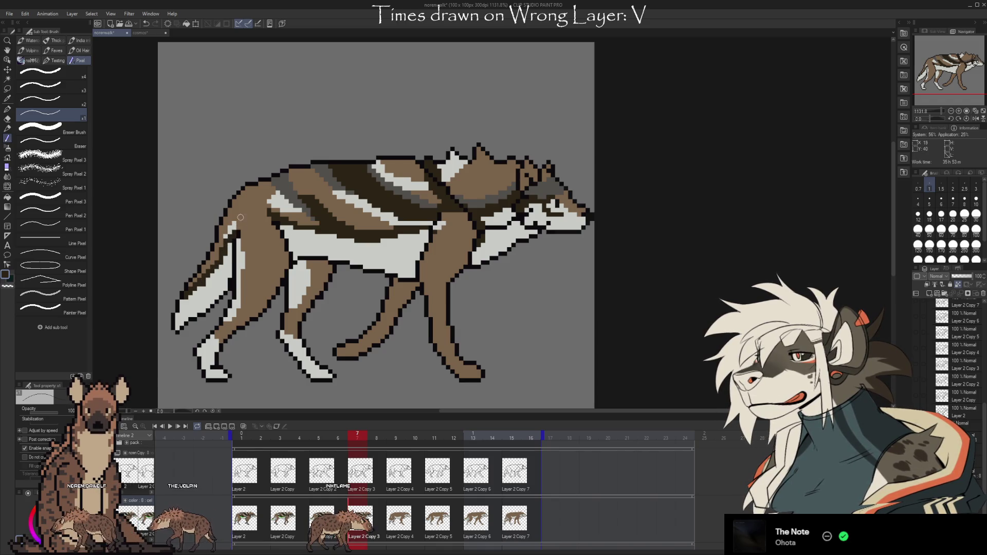
pyautogui.moveTo(232, 225); pyautogui.dragTo(224, 237)
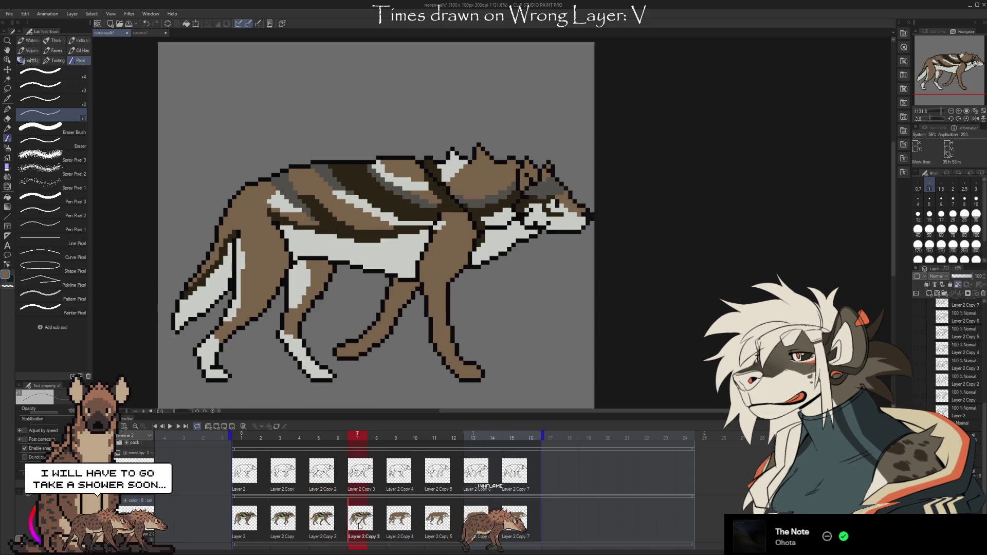
pyautogui.press('i')
pyautogui.click(350, 241)
pyautogui.press('b')
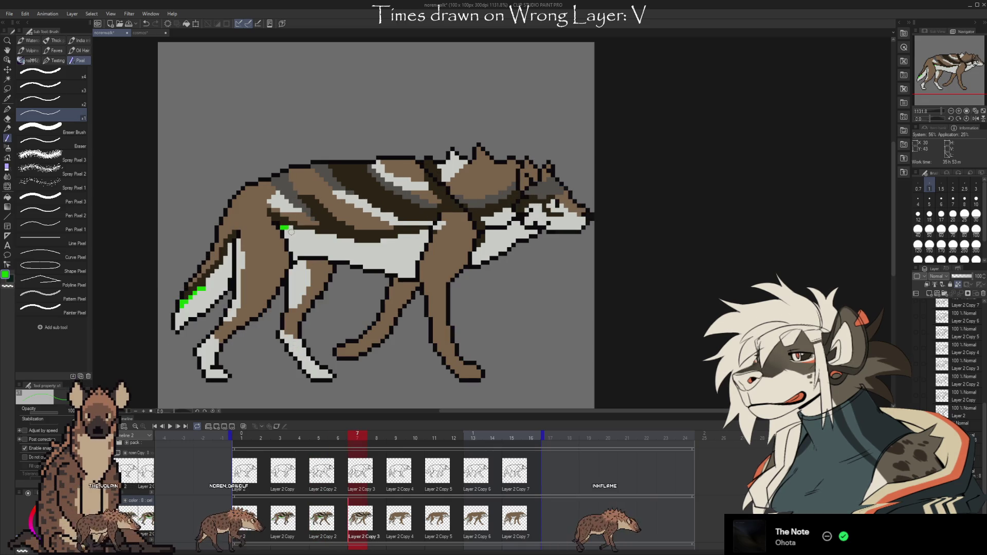
pyautogui.moveTo(288, 228); pyautogui.dragTo(314, 232)
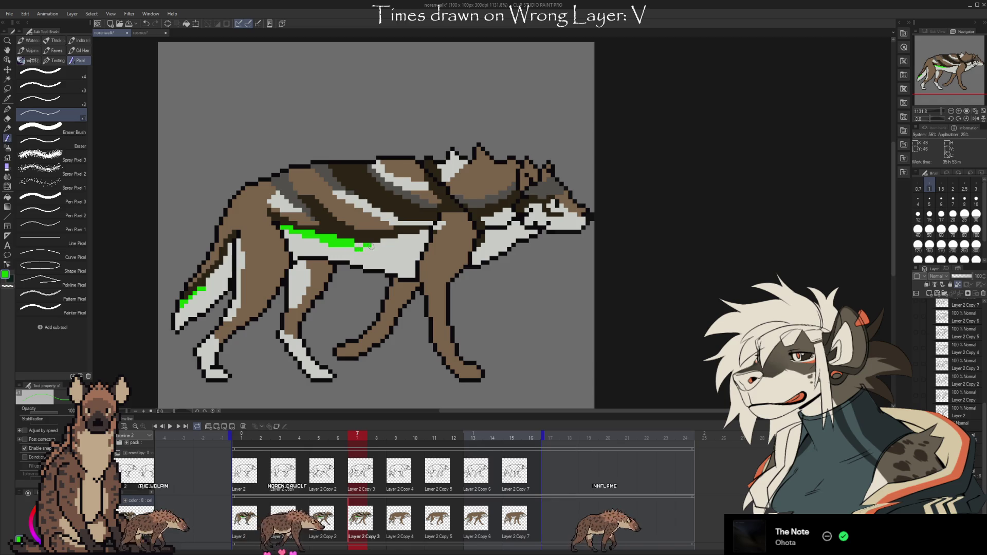
pyautogui.moveTo(369, 248); pyautogui.dragTo(404, 237)
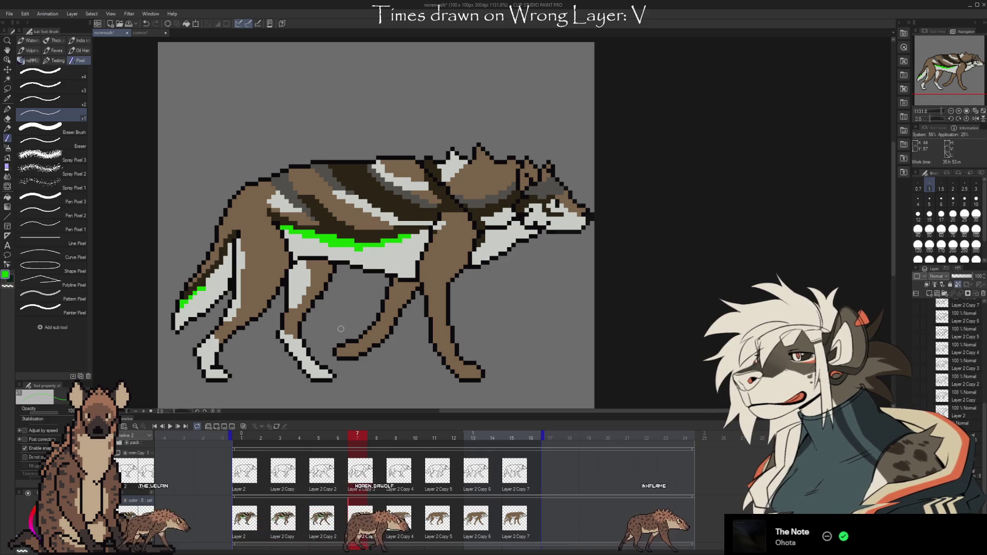
pyautogui.press('Left')
pyautogui.press('Left')
pyautogui.press('Right')
pyautogui.press('Right')
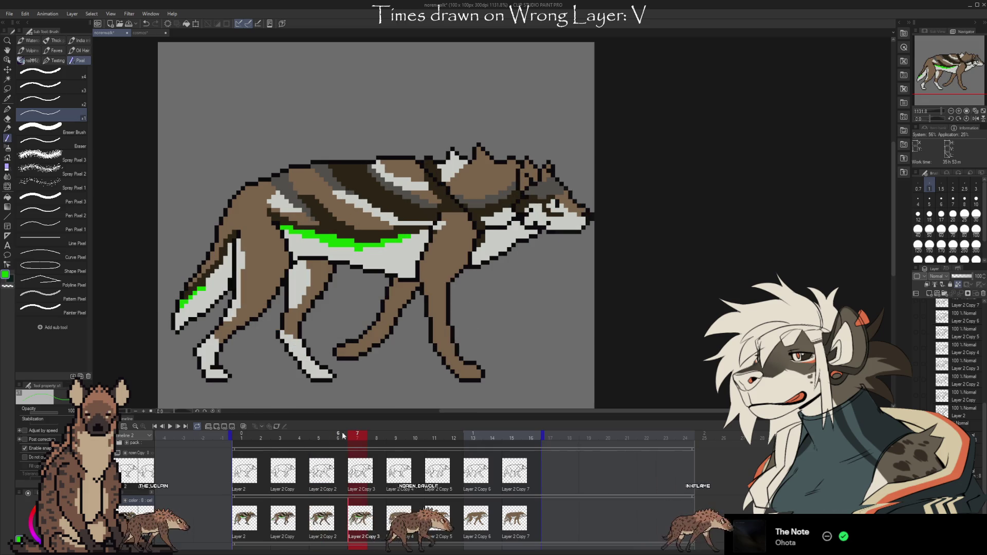
pyautogui.press('Left')
pyautogui.press('Left')
pyautogui.press('Right')
pyautogui.press('Right')
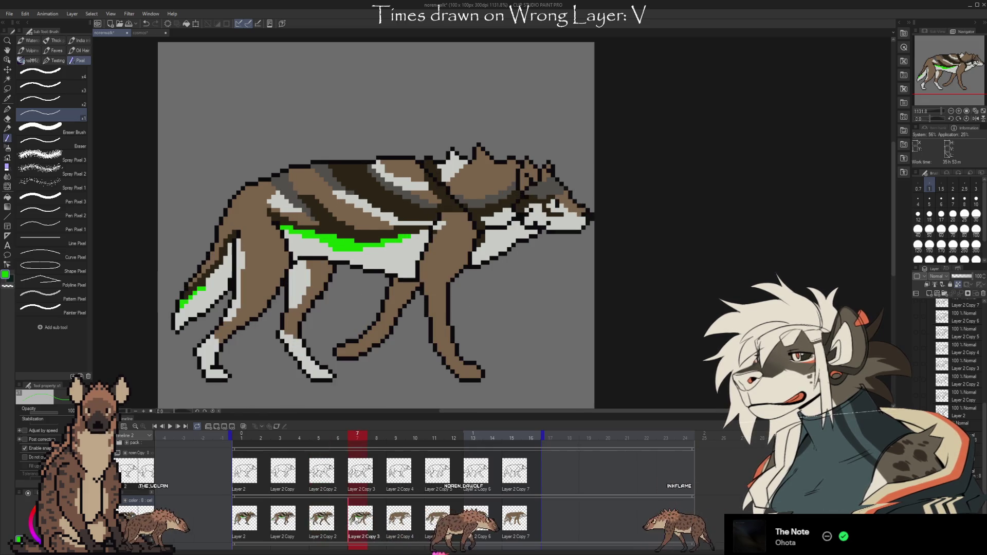
pyautogui.press('Left')
pyautogui.press('Left')
pyautogui.press('Right')
pyautogui.press('Right')
pyautogui.press('i')
pyautogui.press('b')
pyautogui.press('Left')
pyautogui.press('Left')
pyautogui.press('Right')
pyautogui.press('Right')
pyautogui.press('Left')
pyautogui.press('Left')
pyautogui.press('Right')
pyautogui.press('Right')
pyautogui.press('Left')
pyautogui.press('Left')
pyautogui.press('Right')
pyautogui.press('Right')
pyautogui.press('Left')
pyautogui.press('Left')
pyautogui.press('Right')
pyautogui.press('Right')
pyautogui.press('Left')
pyautogui.press('Left')
pyautogui.press('Right')
pyautogui.press('Right')
pyautogui.press('Left')
pyautogui.press('Left')
pyautogui.press('Right')
pyautogui.press('Right')
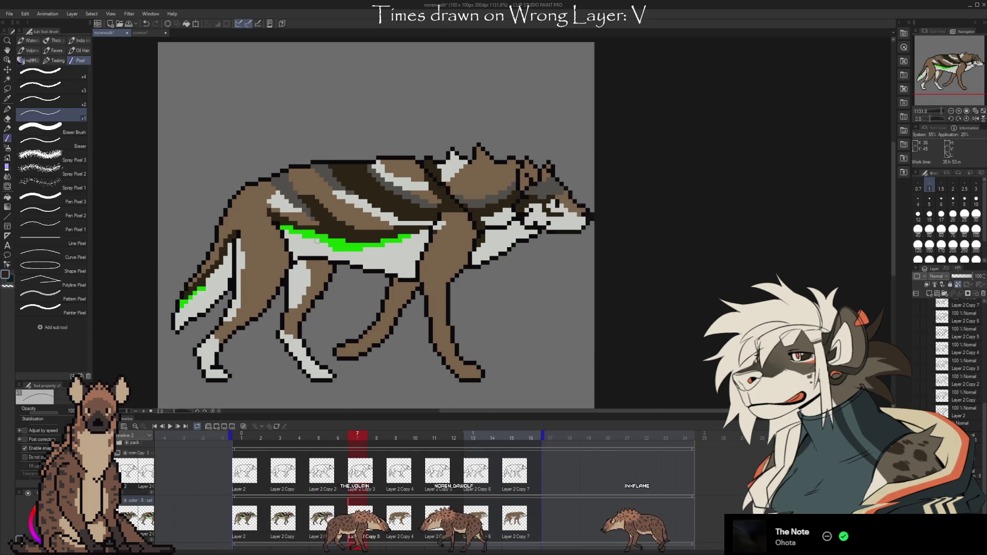
pyautogui.press('Left')
pyautogui.press('Left')
pyautogui.press('Right')
pyautogui.press('Right')
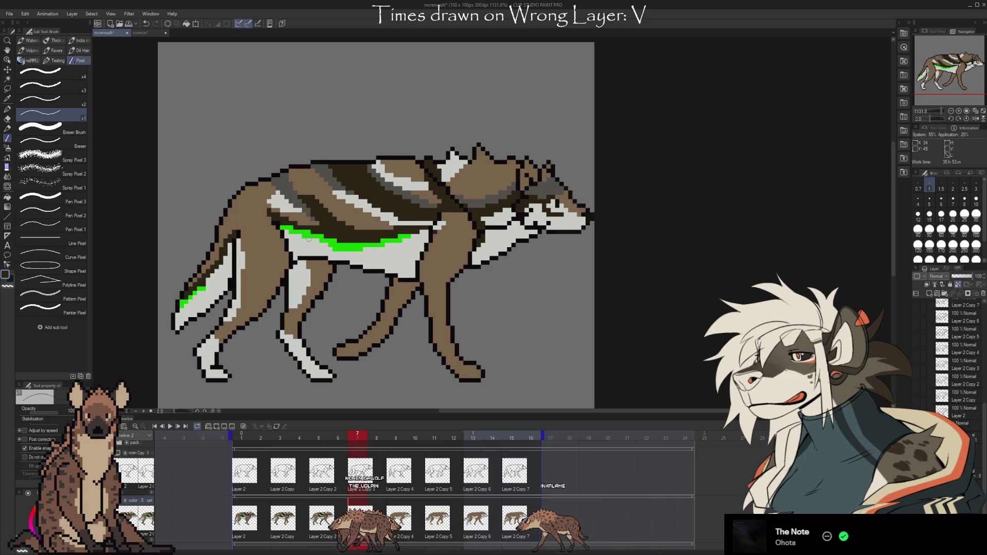
pyautogui.press('Left')
pyautogui.press('Left')
pyautogui.press('Right')
pyautogui.press('Right')
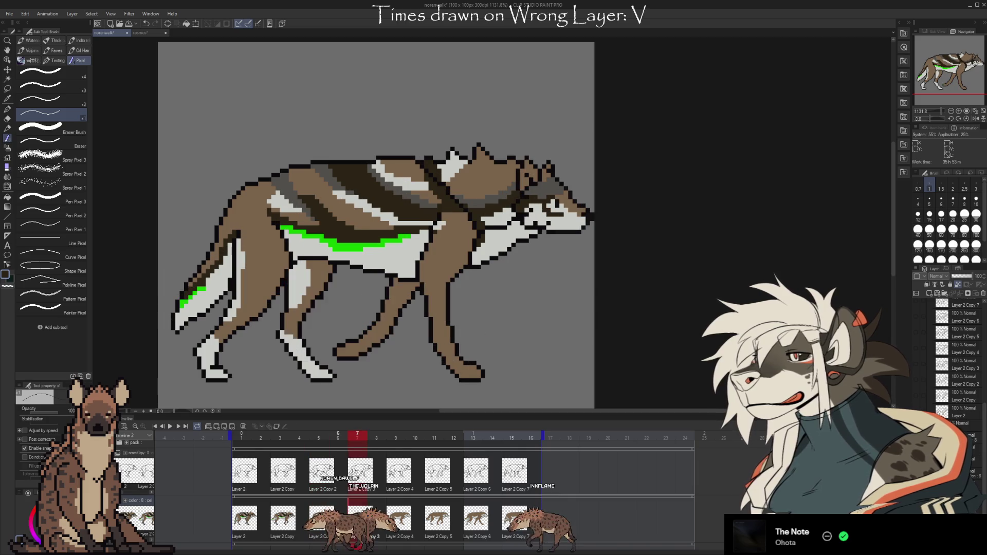
pyautogui.press('Left')
pyautogui.press('Left')
pyautogui.press('Right')
pyautogui.press('Right')
pyautogui.press('Left')
pyautogui.press('Left')
pyautogui.press('Right')
pyautogui.press('Right')
pyautogui.press('i')
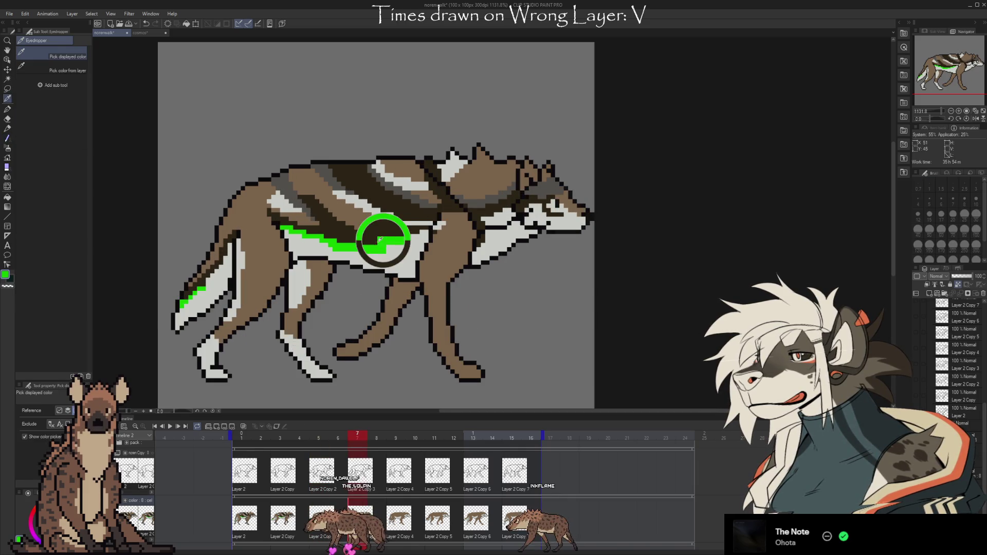
pyautogui.press('b')
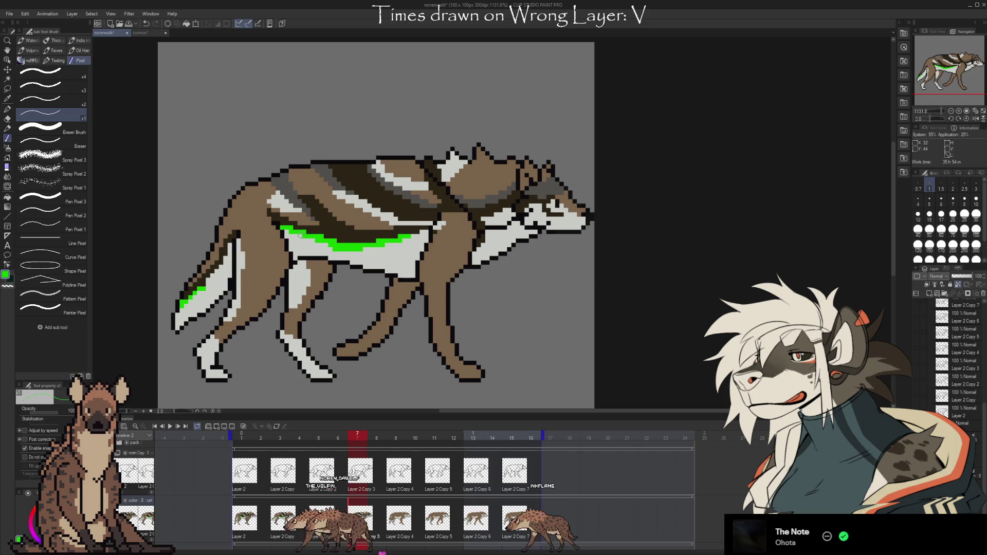
pyautogui.keyDown('alt'); pyautogui.click(382, 250); pyautogui.keyUp('alt')
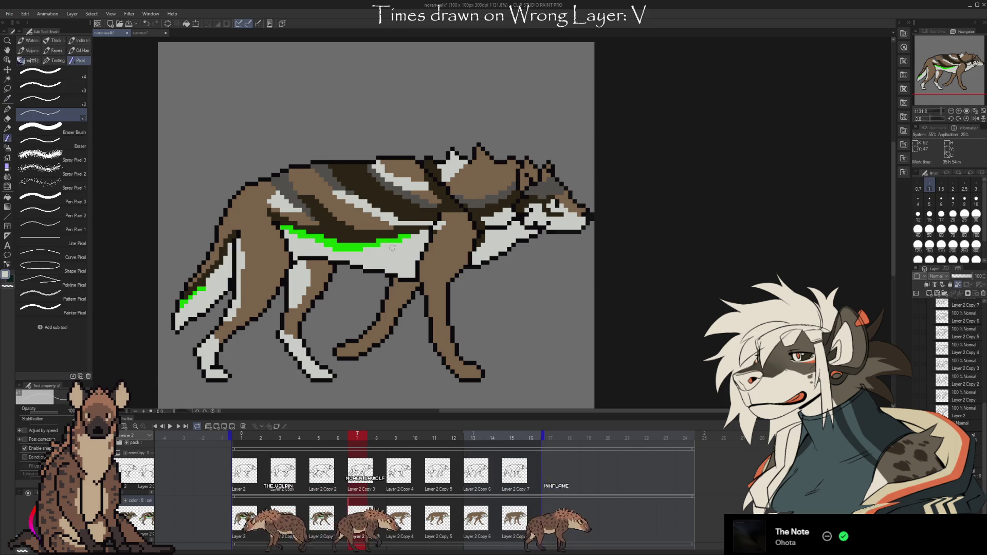
pyautogui.press('Left')
pyautogui.press('Left')
pyautogui.press('Right')
pyautogui.press('Right')
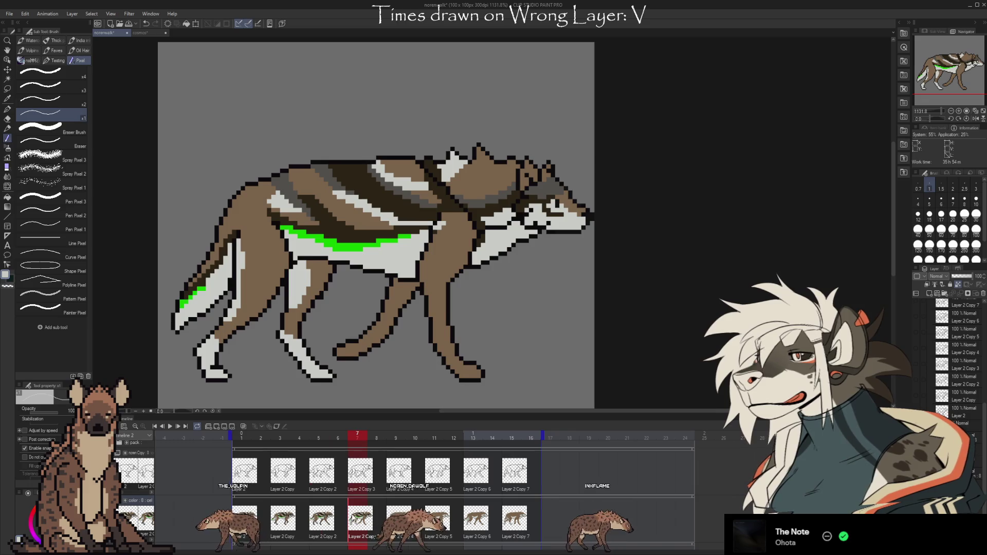
pyautogui.keyDown('alt'); pyautogui.click(414, 232); pyautogui.keyUp('alt')
pyautogui.click(409, 236)
pyautogui.press('Left')
pyautogui.press('Left')
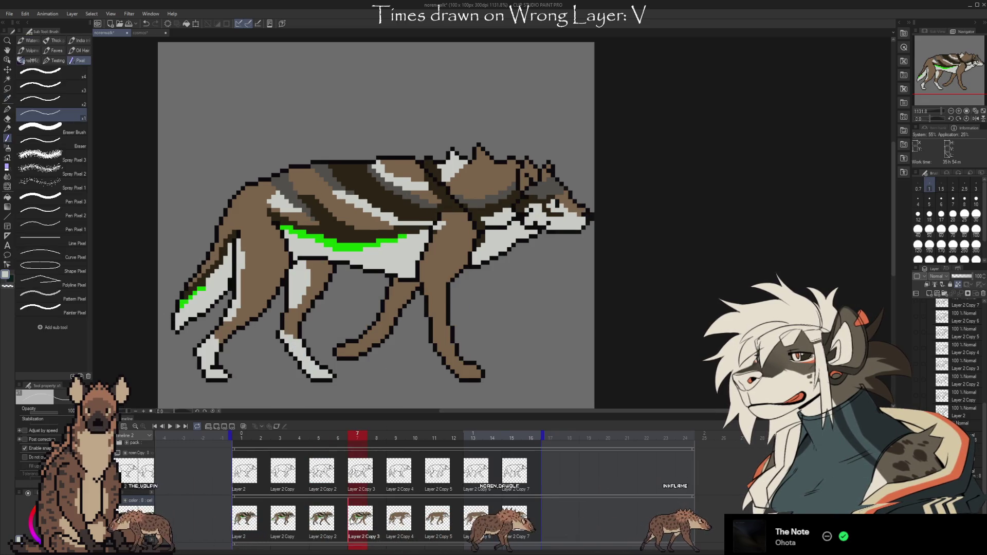
pyautogui.press('Right')
pyautogui.press('Right')
pyautogui.press('Left')
pyautogui.press('Left')
pyautogui.press('Right')
pyautogui.press('Right')
pyautogui.press('Left')
pyautogui.press('Left')
pyautogui.press('Left')
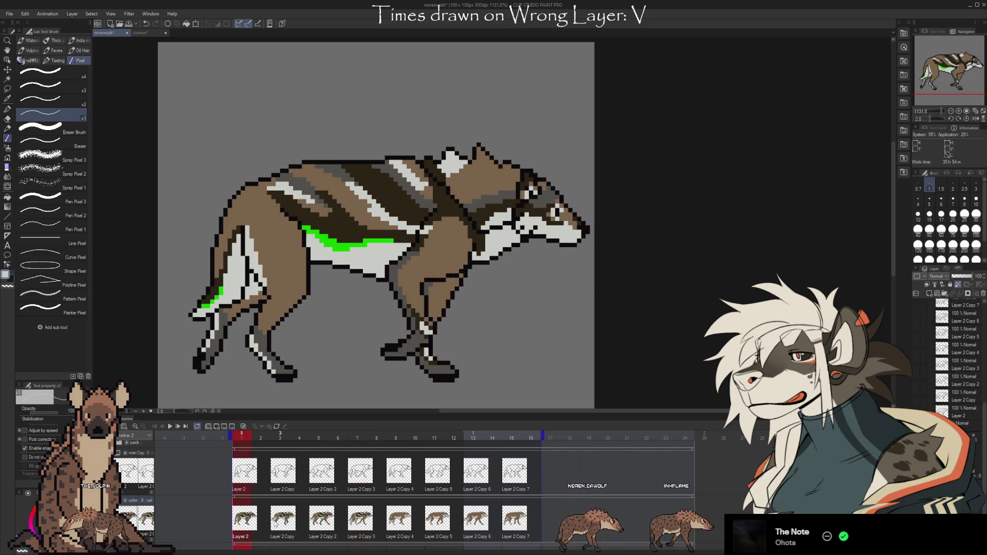
# - Step through walk frames 1, 3, 5 and 7 to compare the poses
pyautogui.press('Right')
pyautogui.press('Right')
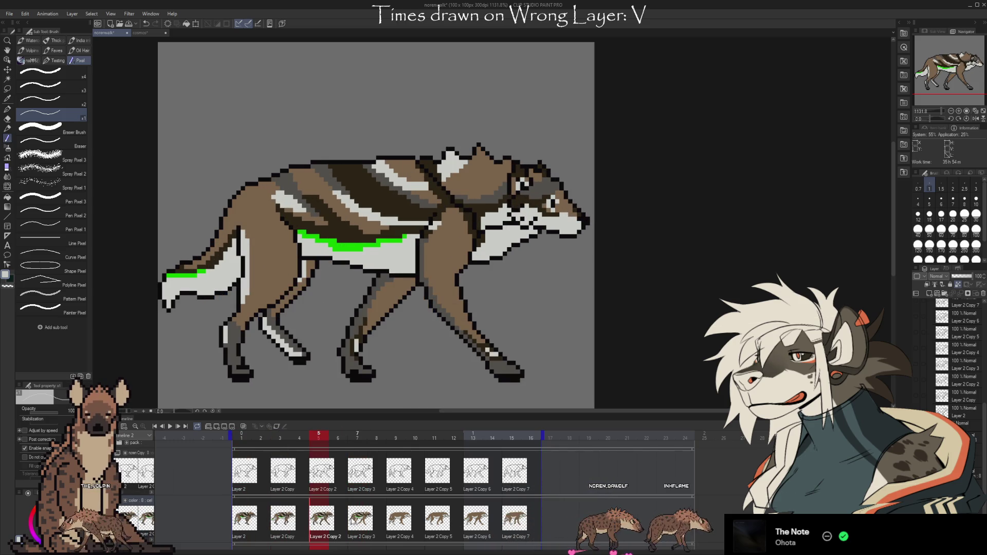
pyautogui.press('Right')
pyautogui.press('Right')
pyautogui.press('Left')
pyautogui.press('Left')
pyautogui.press('Left')
pyautogui.press('Right')
pyautogui.press('Right')
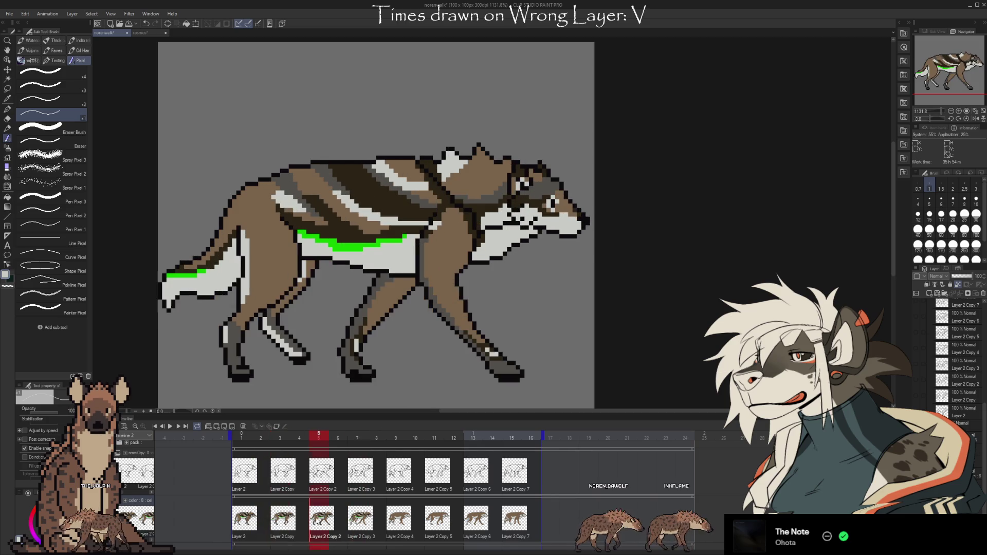
pyautogui.press('Right')
pyautogui.press('Right')
pyautogui.click(242, 522)
pyautogui.click(280, 527)
pyautogui.click(319, 525)
# - Sample the stripe's bright green, then select frame 7 and play the walk cycle
pyautogui.keyDown('alt'); pyautogui.click(331, 236); pyautogui.keyUp('alt')
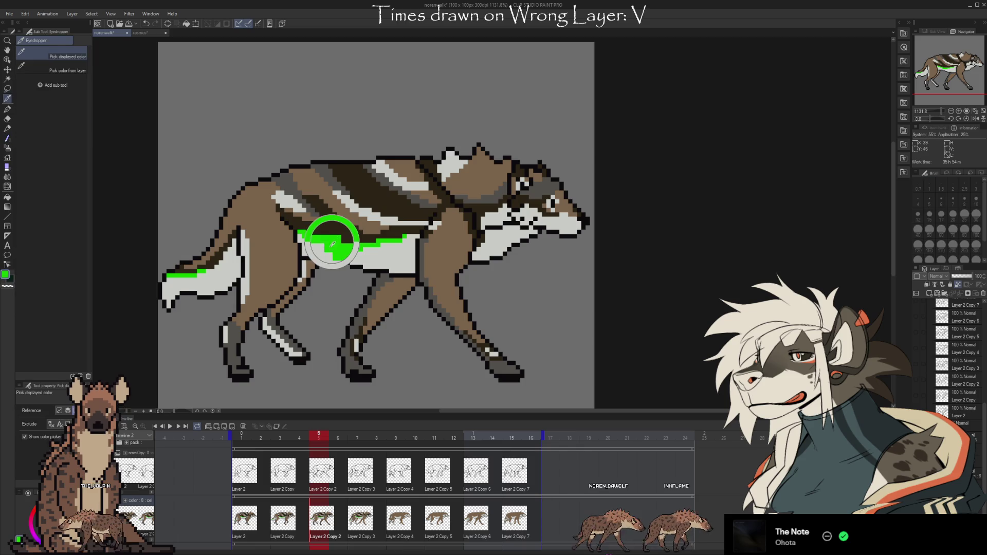
pyautogui.click(359, 520)
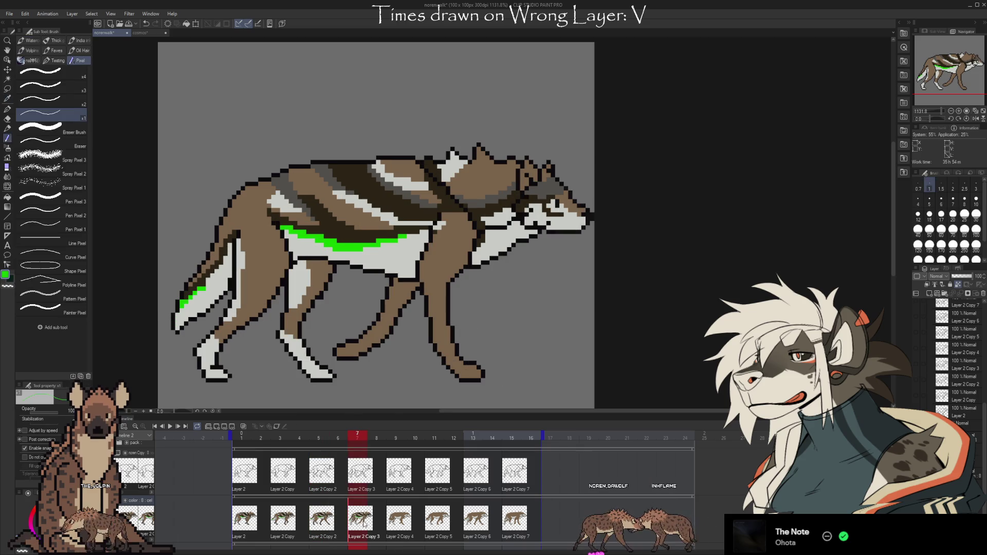
pyautogui.click(170, 426)
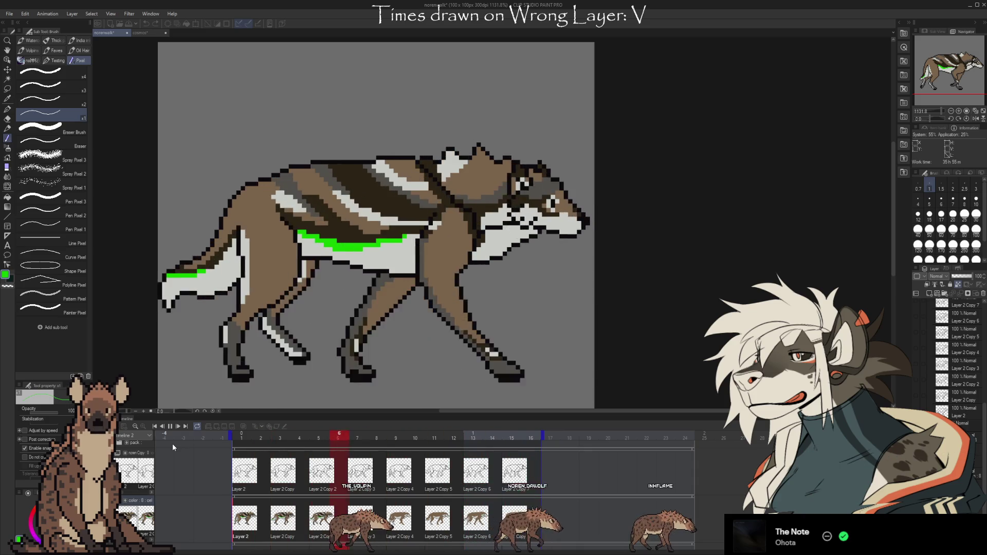
# - Stop playback, flip through cels 1, 3, 5 and 7, and switch the colour to transparent
pyautogui.press('space')
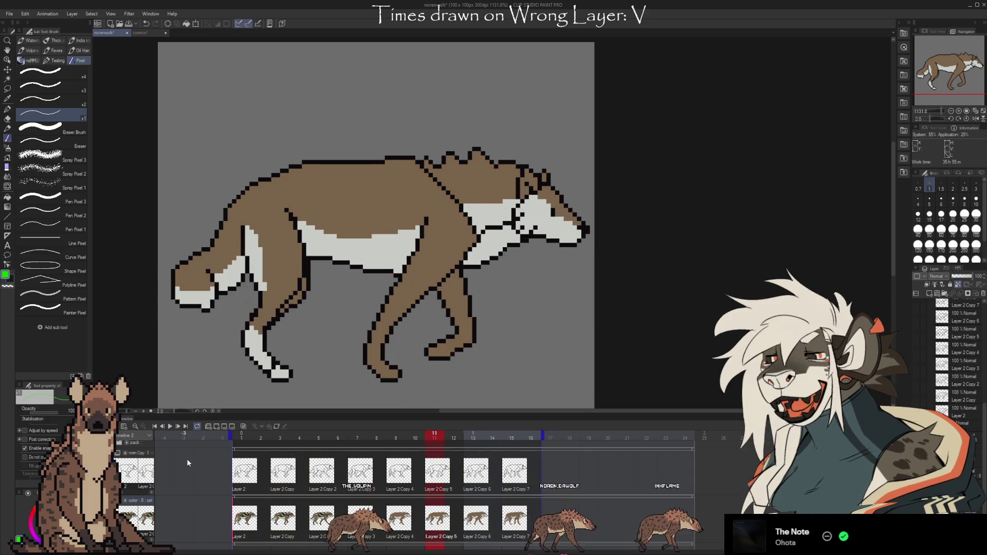
pyautogui.click(244, 518)
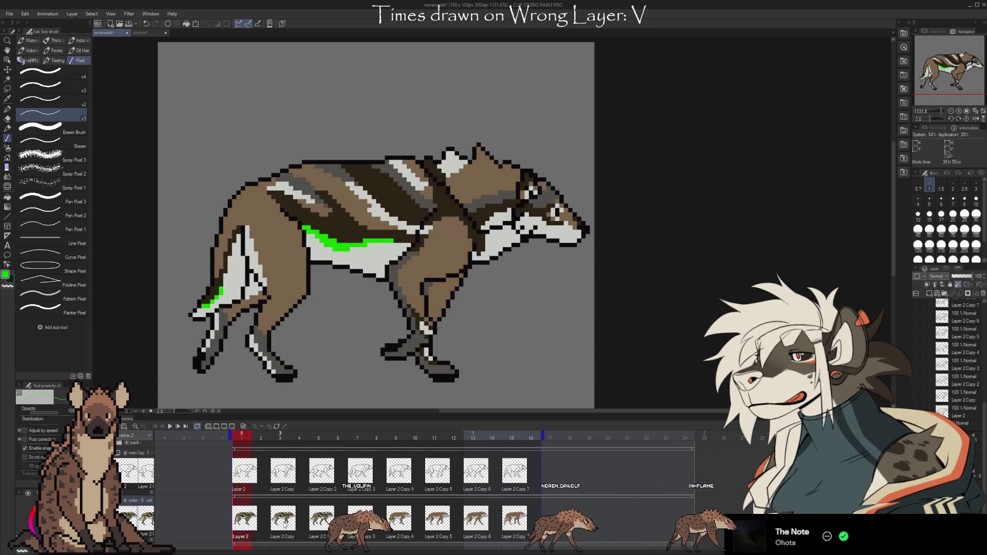
pyautogui.click(283, 518)
pyautogui.click(337, 518)
pyautogui.click(376, 518)
pyautogui.click(318, 518)
pyautogui.click(358, 518)
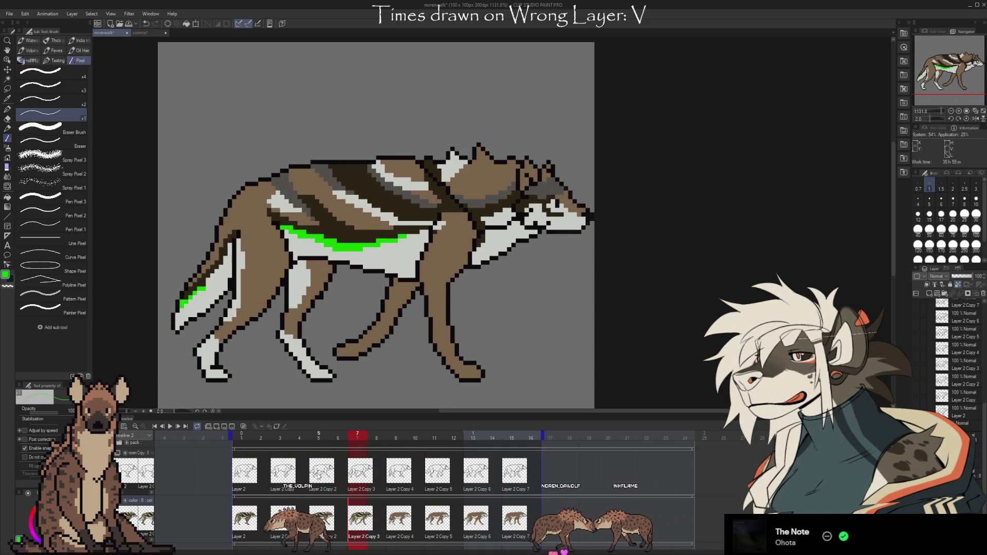
pyautogui.press('c')
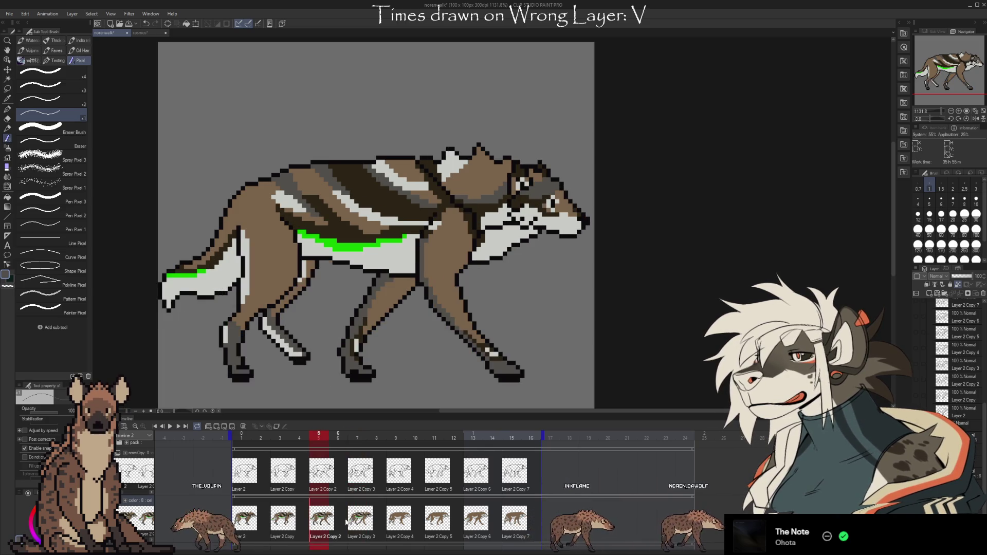
# - Repaint the white lower-left front paw dark grey on frame 7 and compare with frame 5
pyautogui.moveTo(203, 372); pyautogui.dragTo(208, 366)
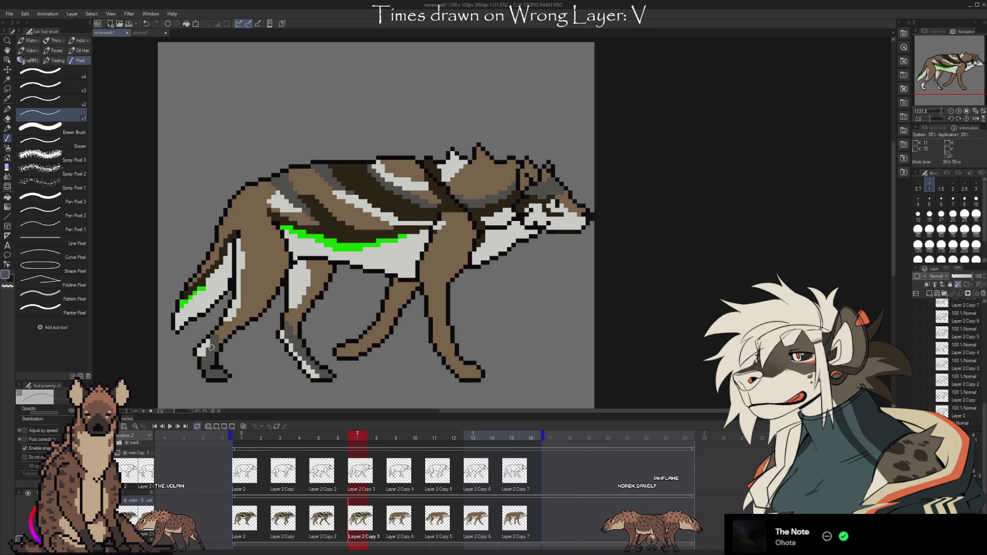
pyautogui.moveTo(211, 347); pyautogui.dragTo(206, 353)
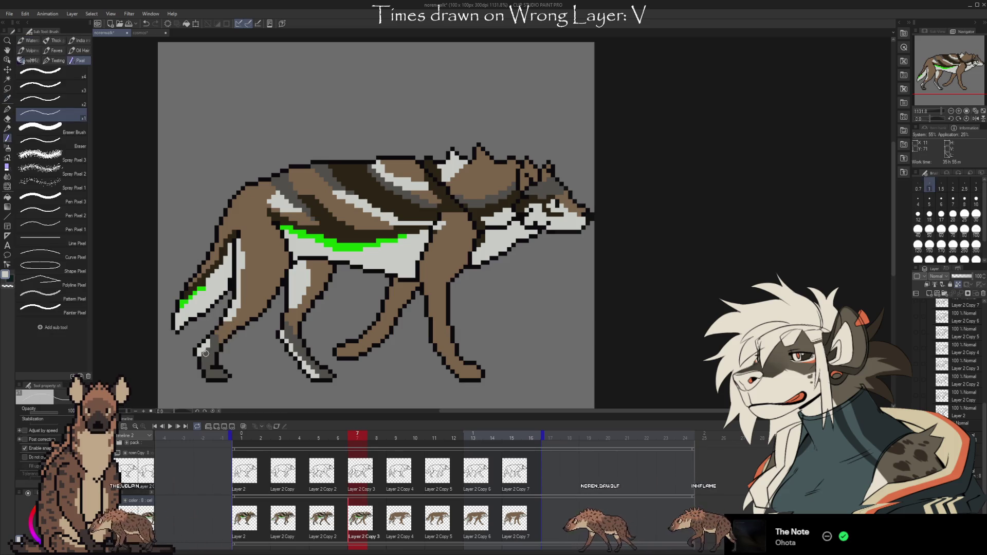
pyautogui.click(317, 509)
pyautogui.click(359, 523)
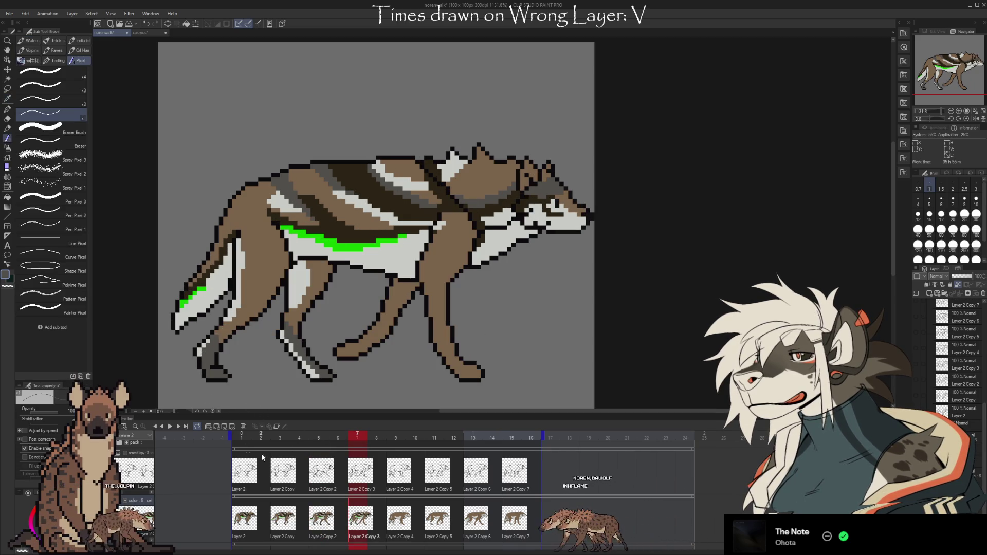
# - Flip between walk frames 4, 5 and 7 to compare the leg colouring
pyautogui.click(318, 521)
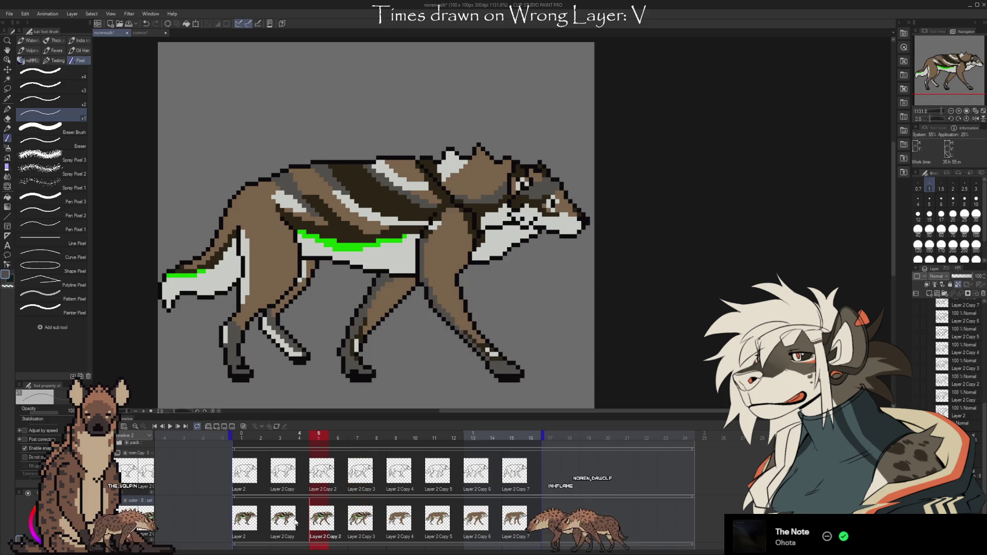
pyautogui.press('Left')
pyautogui.click(329, 522)
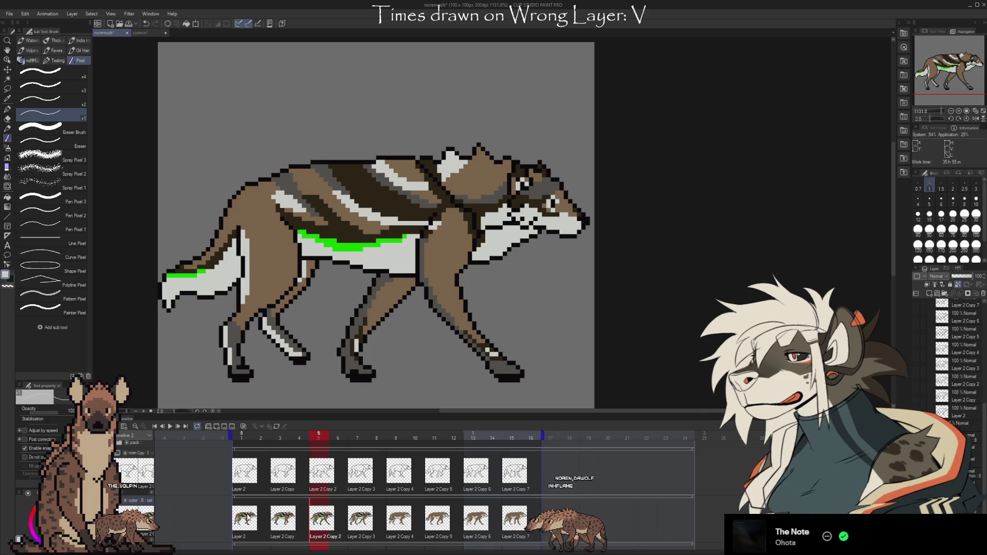
pyautogui.press('Left')
pyautogui.press('Left')
pyautogui.press('Right')
pyautogui.press('Right')
pyautogui.press('Right')
pyautogui.press('Right')
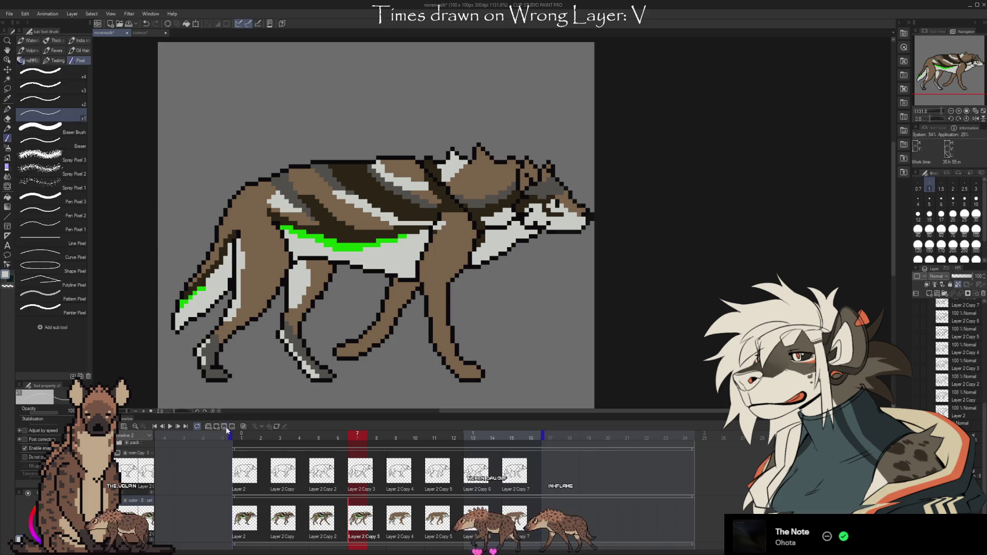
pyautogui.press('Left')
pyautogui.press('Left')
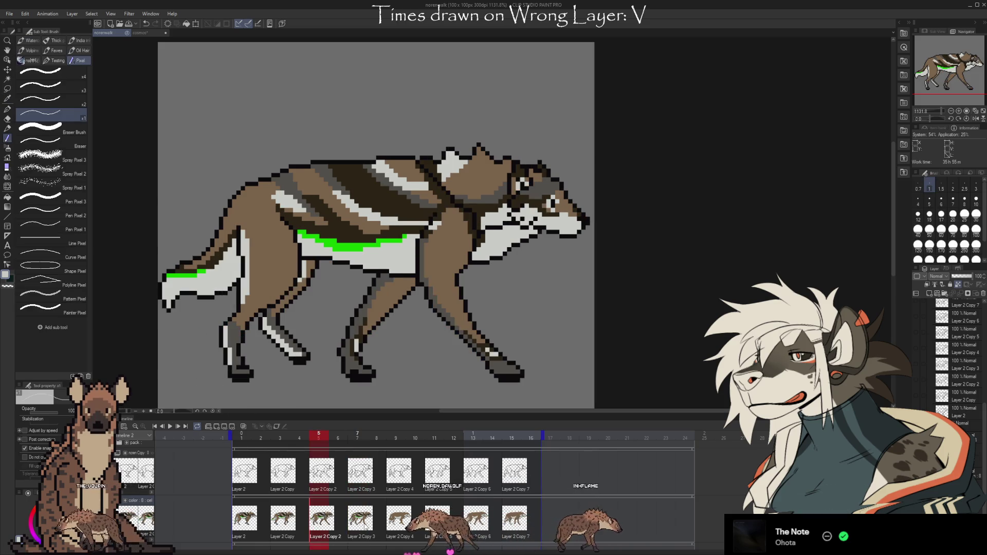
pyautogui.press('Right')
pyautogui.press('Left')
# - Compare frames 5 and 7, sample the rear paw's brown in frame 7, then show frame 5
pyautogui.click(354, 537)
pyautogui.press('Left')
pyautogui.press('Left')
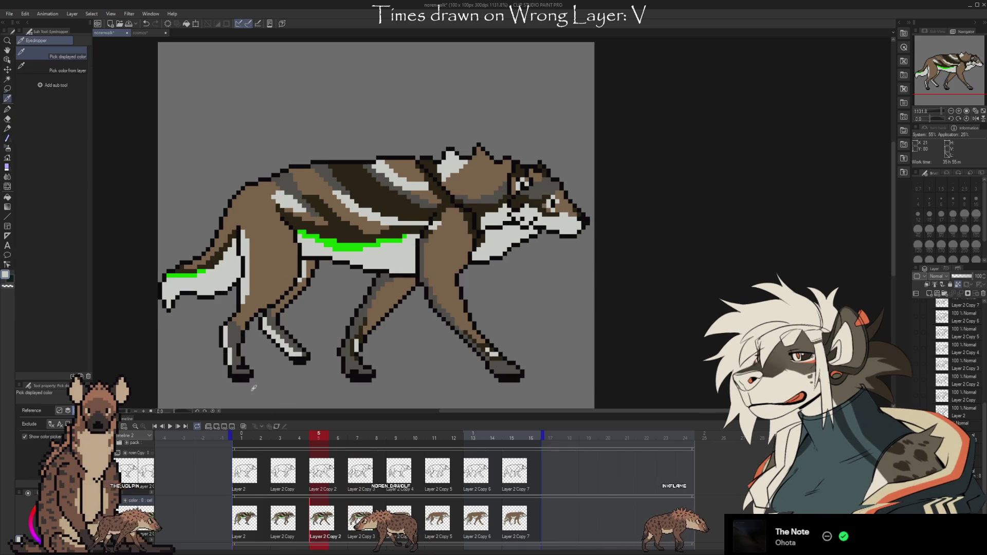
pyautogui.press('Right')
pyautogui.press('Right')
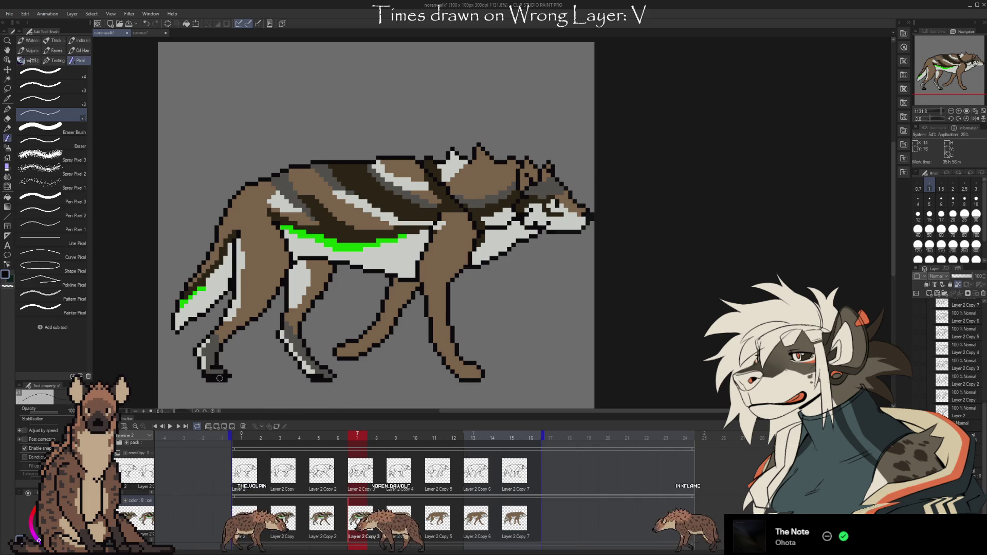
pyautogui.press('i')
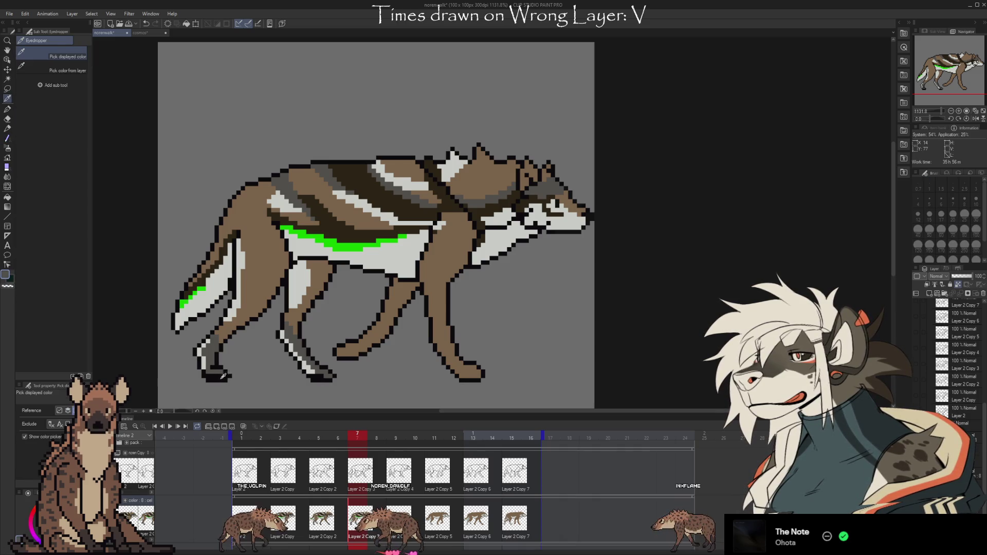
pyautogui.press('b')
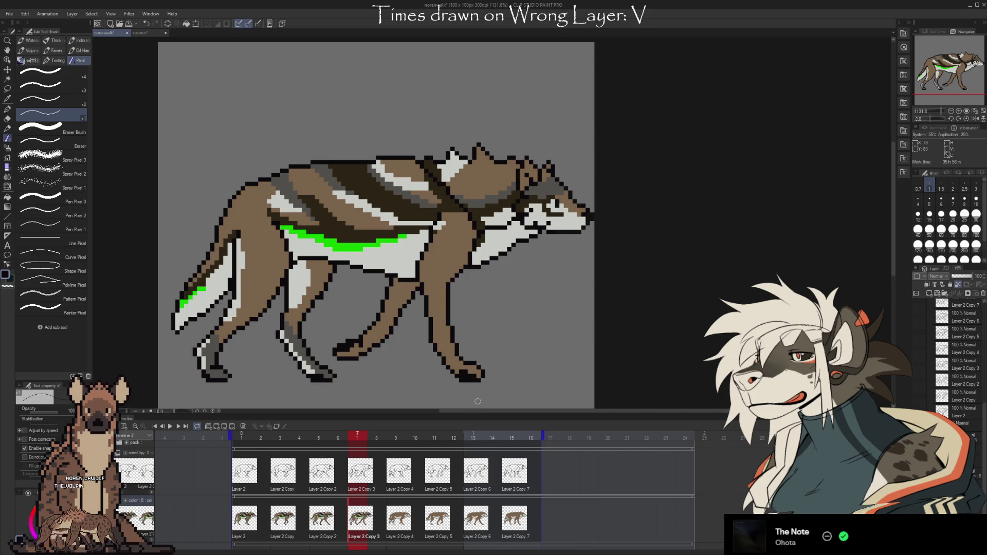
pyautogui.keyDown('alt'); pyautogui.click(461, 370); pyautogui.keyUp('alt')
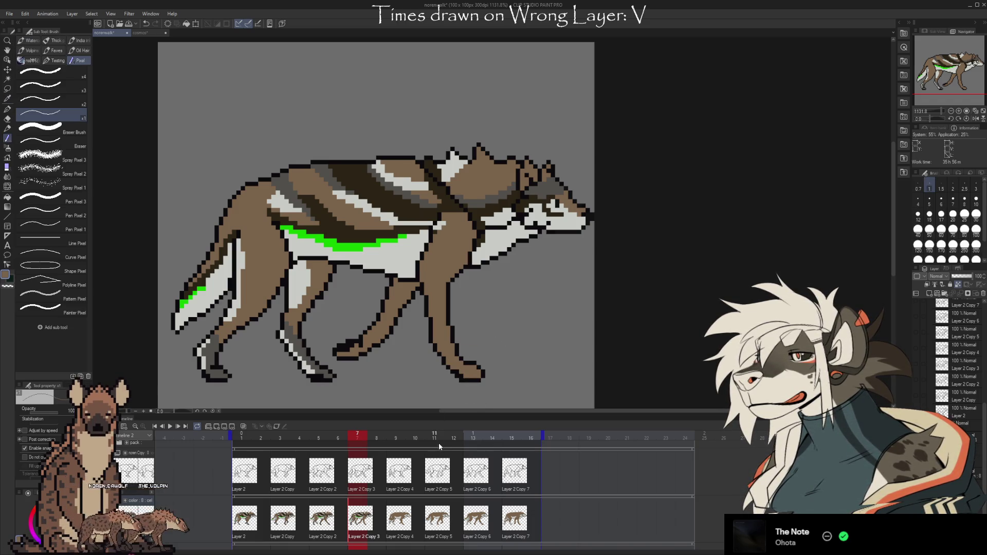
pyautogui.click(310, 530)
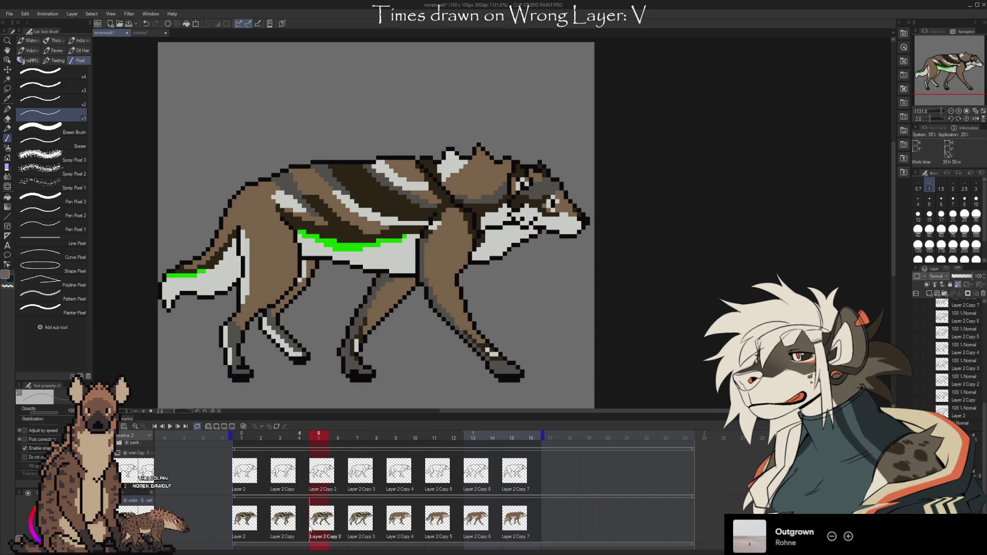
# - Flip between frames 5 and 7 to compare, then sample the front leg's colour
pyautogui.click(360, 520)
pyautogui.click(321, 519)
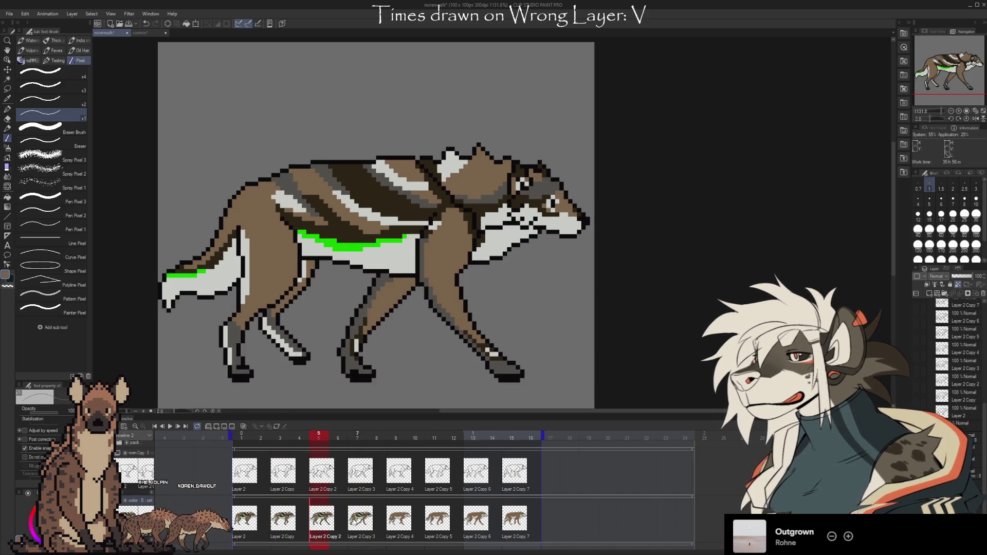
pyautogui.click(359, 520)
pyautogui.click(321, 521)
pyautogui.click(360, 522)
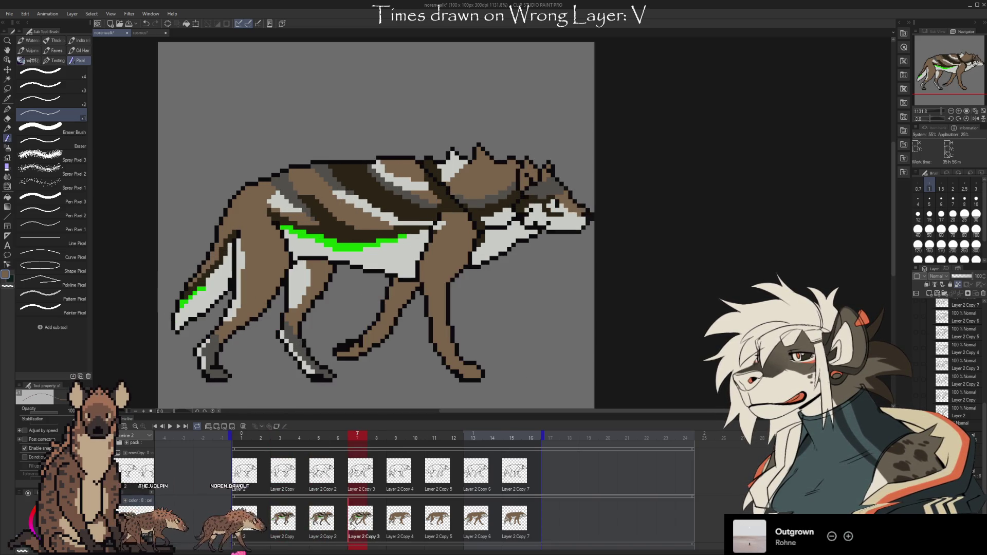
pyautogui.click(321, 521)
pyautogui.click(359, 522)
pyautogui.click(321, 522)
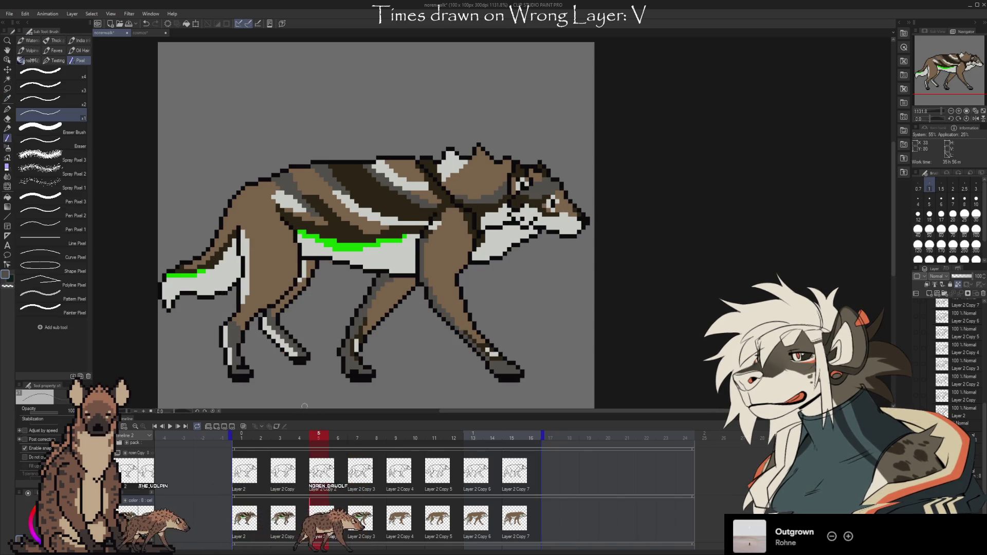
pyautogui.keyDown('alt'); pyautogui.click(295, 346); pyautogui.keyUp('alt')
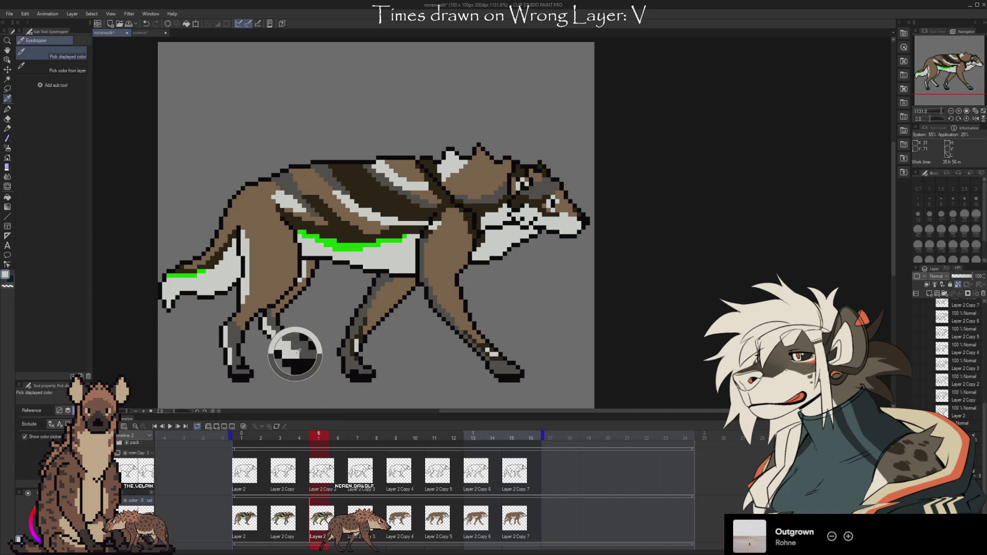
# - Flash frames 5 and 7 again to compare the walk poses
pyautogui.click(360, 521)
pyautogui.click(321, 522)
pyautogui.click(360, 522)
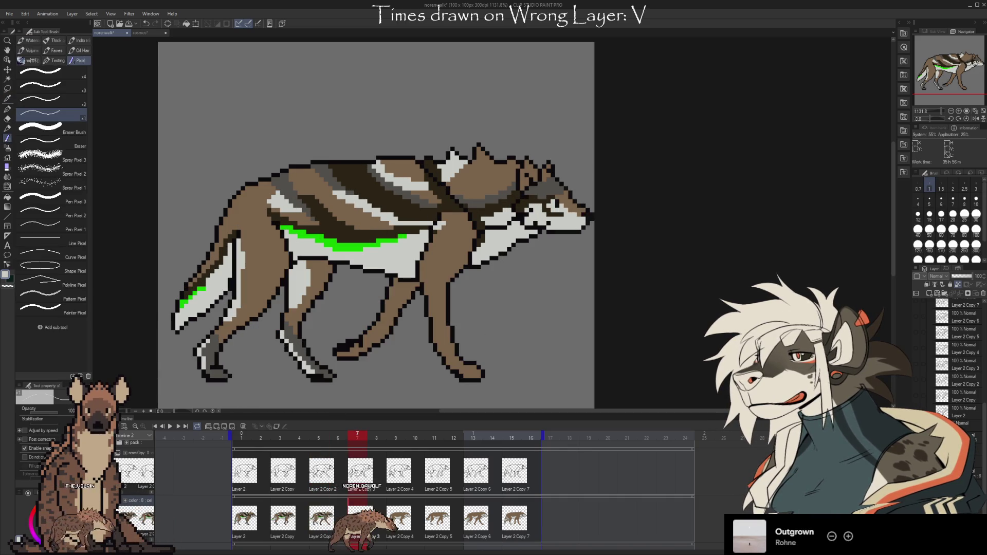
pyautogui.click(322, 521)
pyautogui.click(360, 521)
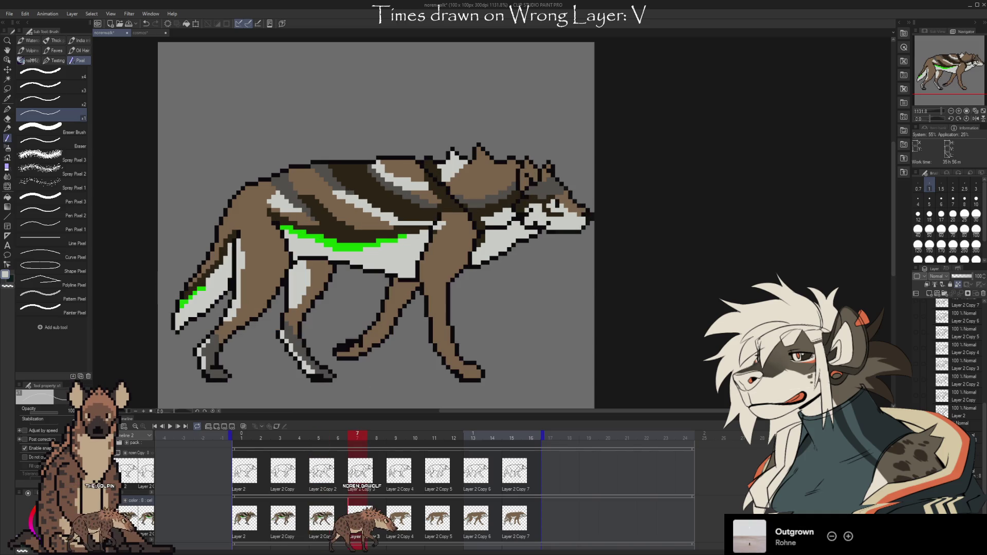
pyautogui.click(321, 522)
pyautogui.click(360, 522)
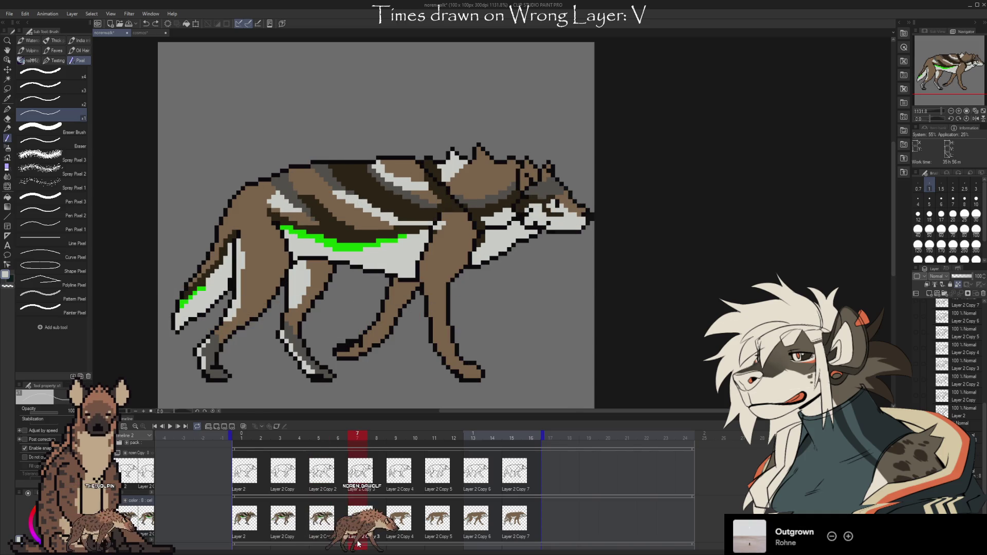
# - Eyedrop a fur colour from frame 7's wolf and return to the pixel brush
pyautogui.click(321, 522)
pyautogui.click(360, 522)
pyautogui.press('i')
pyautogui.click(327, 375)
pyautogui.press('b')
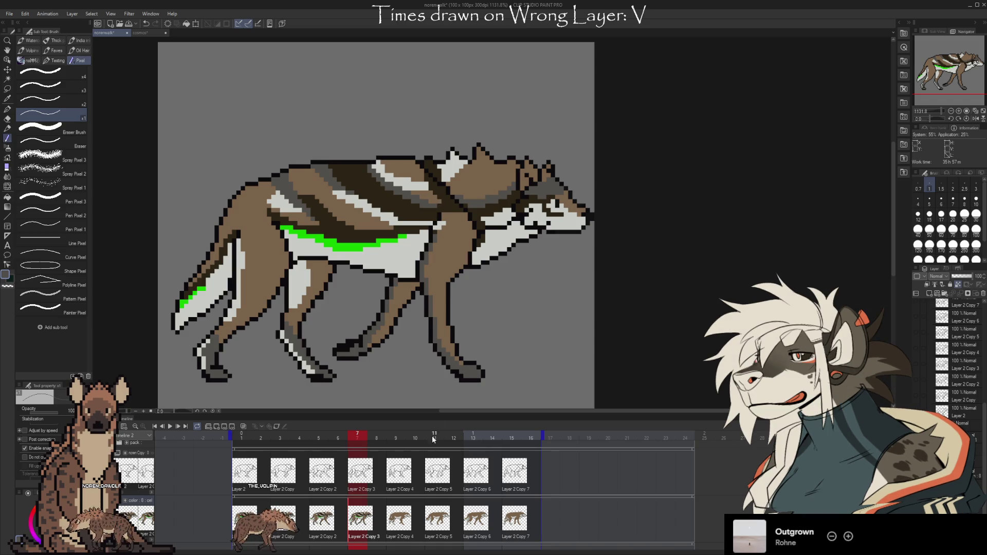
pyautogui.click(336, 516)
# - Compare frames 5 and 7, then sample the body and leg fur colours on frame 7
pyautogui.click(358, 522)
pyautogui.click(336, 517)
pyautogui.click(358, 524)
pyautogui.click(321, 519)
pyautogui.press('i')
pyautogui.press('b')
pyautogui.press('Right')
pyautogui.press('Right')
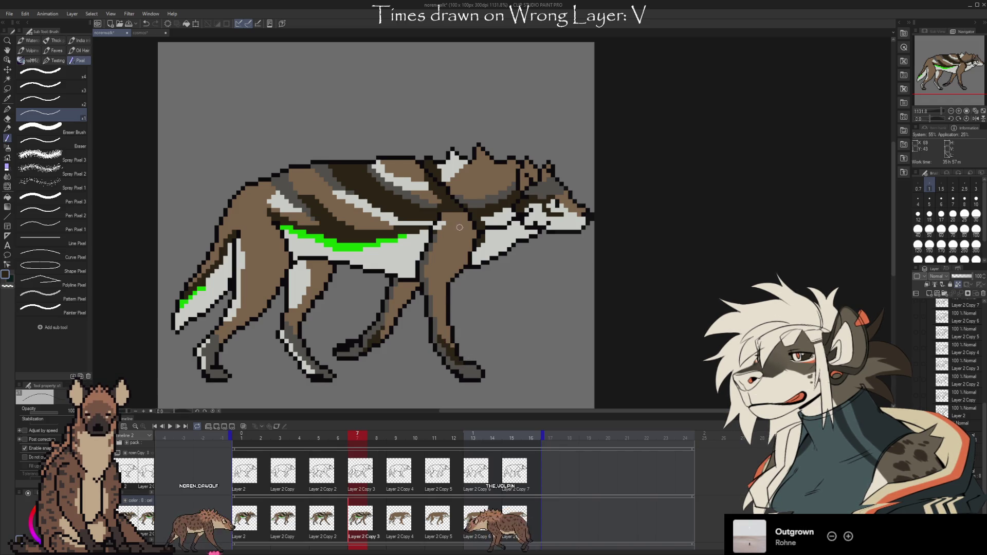
pyautogui.keyDown('alt'); pyautogui.click(405, 259); pyautogui.keyUp('alt')
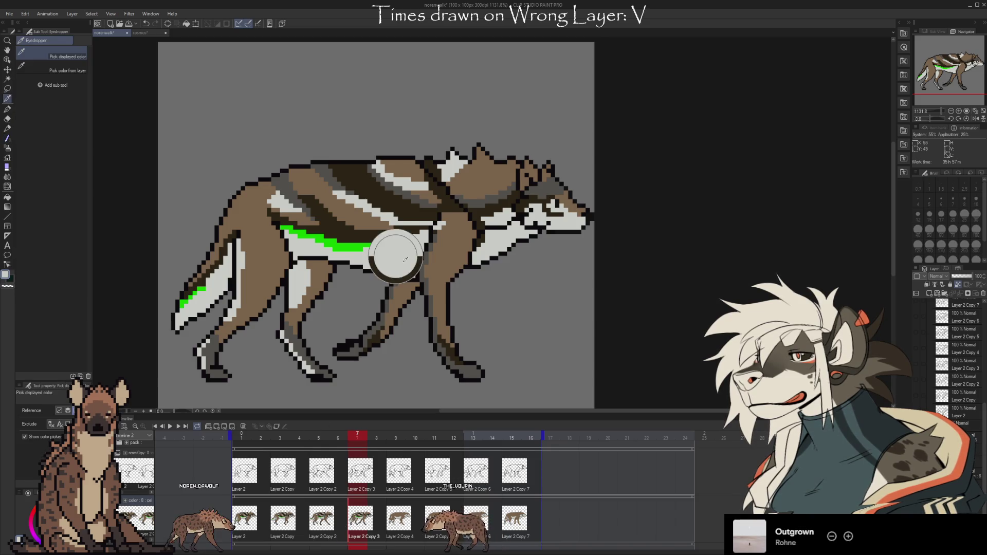
pyautogui.keyDown('alt'); pyautogui.click(382, 342); pyautogui.keyUp('alt')
pyautogui.keyDown('alt'); pyautogui.click(375, 346); pyautogui.keyUp('alt')
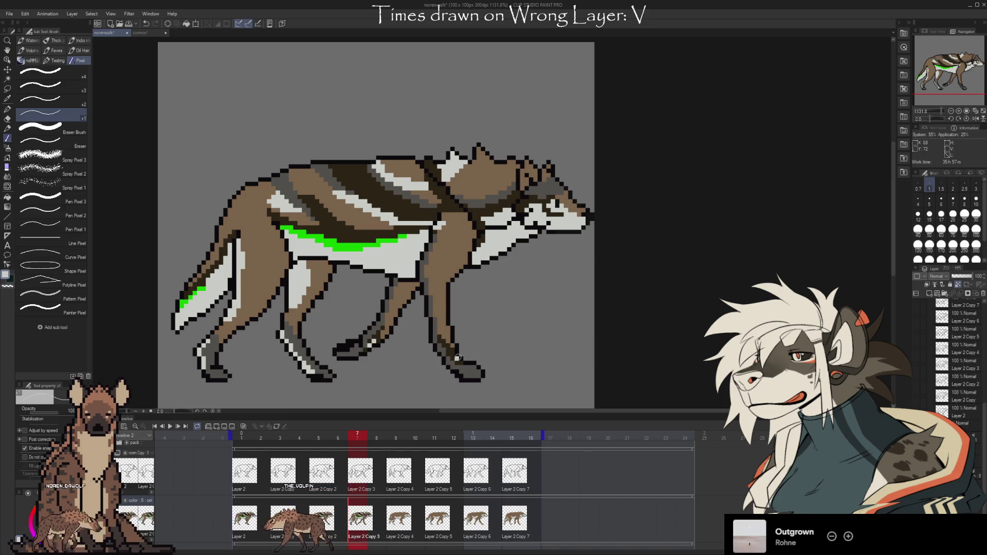
# - Step with the arrow keys between frames 3, 5, 7 and 8 to compare poses
pyautogui.press('Left')
pyautogui.press('Left')
pyautogui.press('Left')
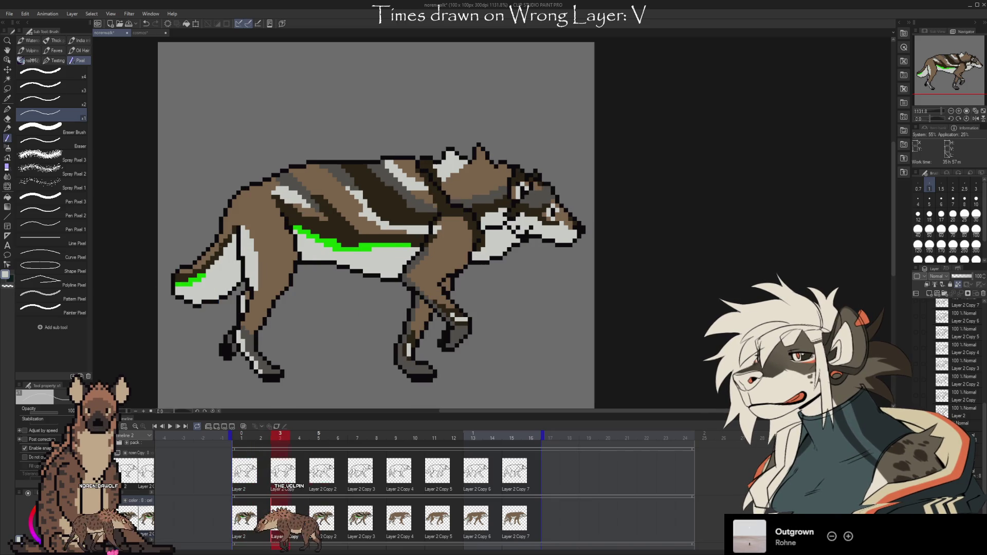
pyautogui.press('Right')
pyautogui.press('Right')
pyautogui.press('Right')
pyautogui.press('Right')
pyautogui.press('Left')
pyautogui.press('Right')
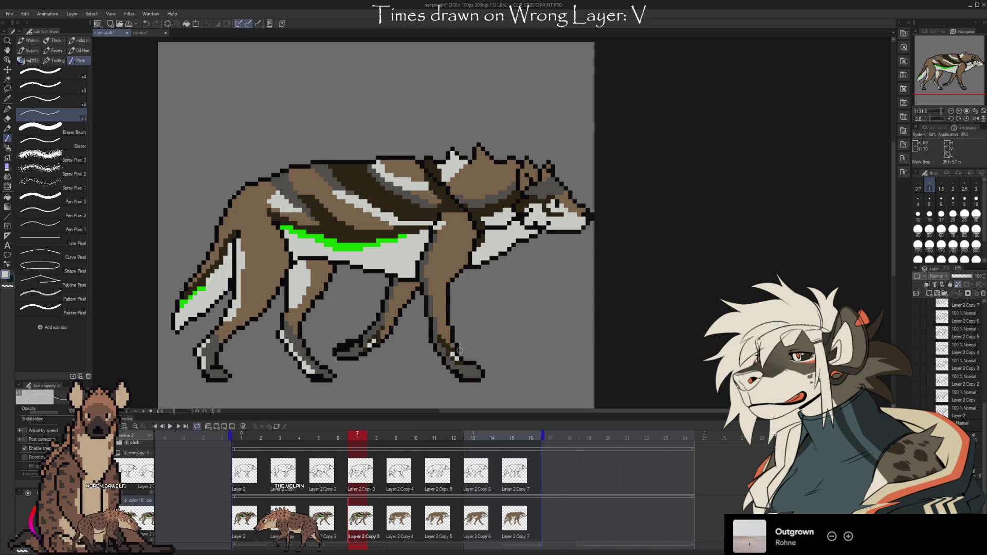
pyautogui.press('Left')
pyautogui.press('Right')
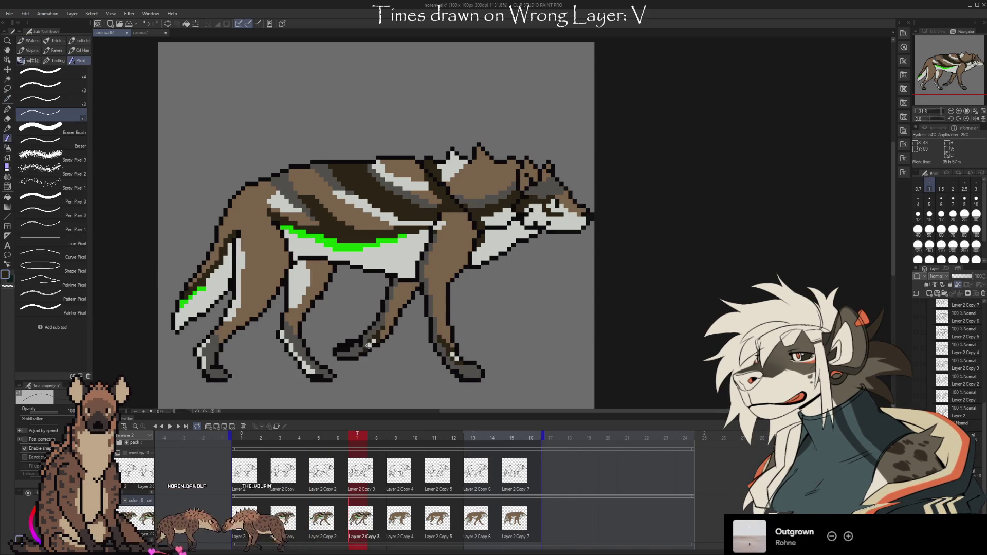
pyautogui.press('Left')
pyautogui.press('Left')
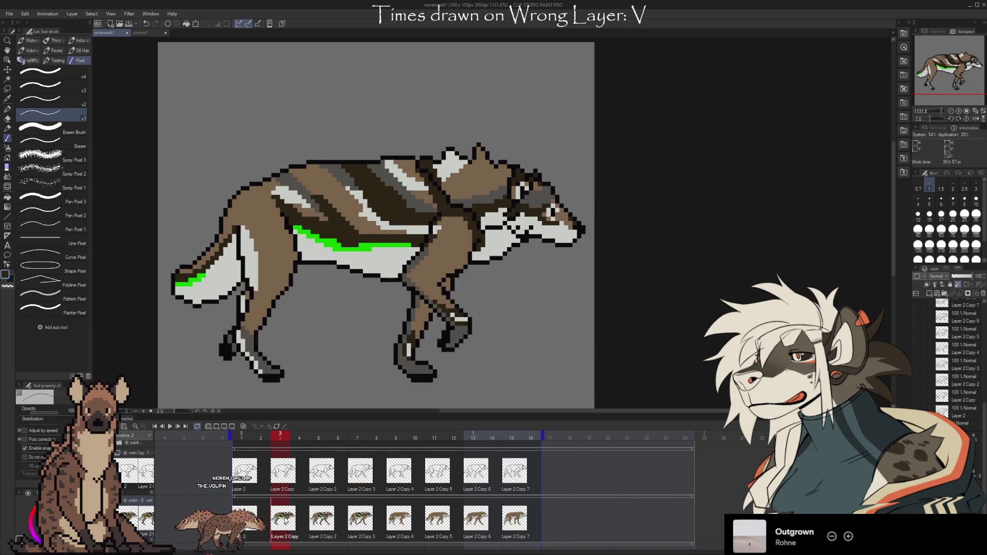
pyautogui.press('Right')
pyautogui.press('Right')
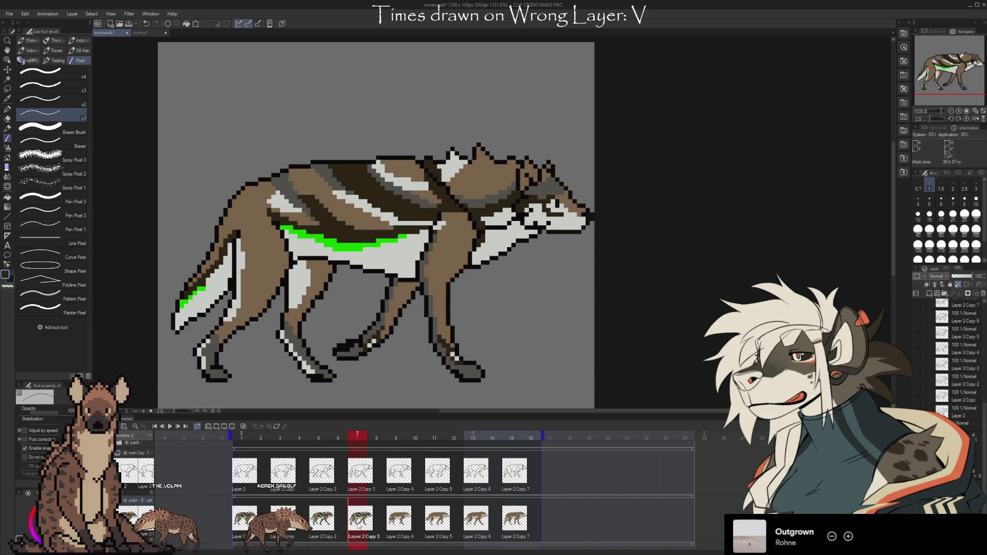
pyautogui.press('Right')
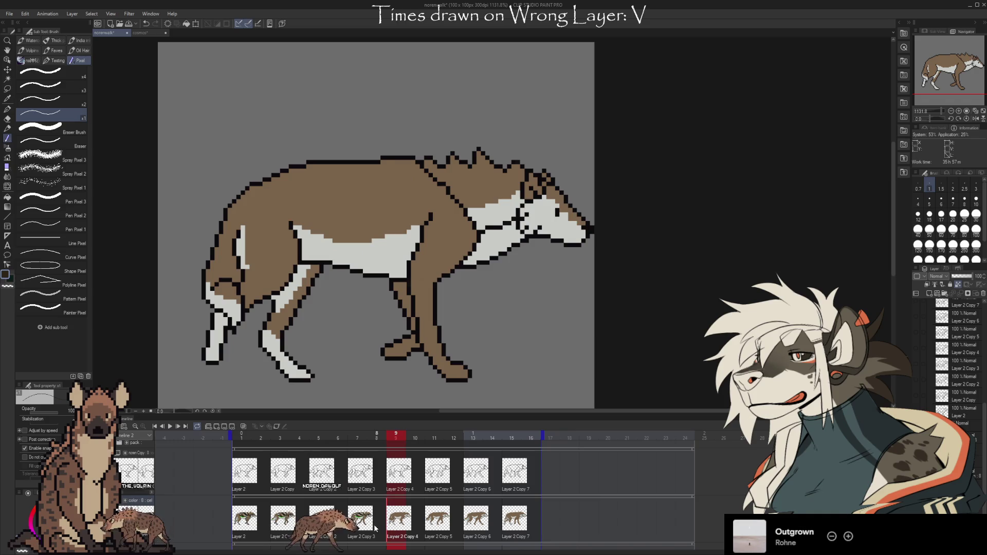
# - Click through frames 3, 5 and 7 on the timeline, ending back on frame 7
pyautogui.click(244, 519)
pyautogui.click(289, 532)
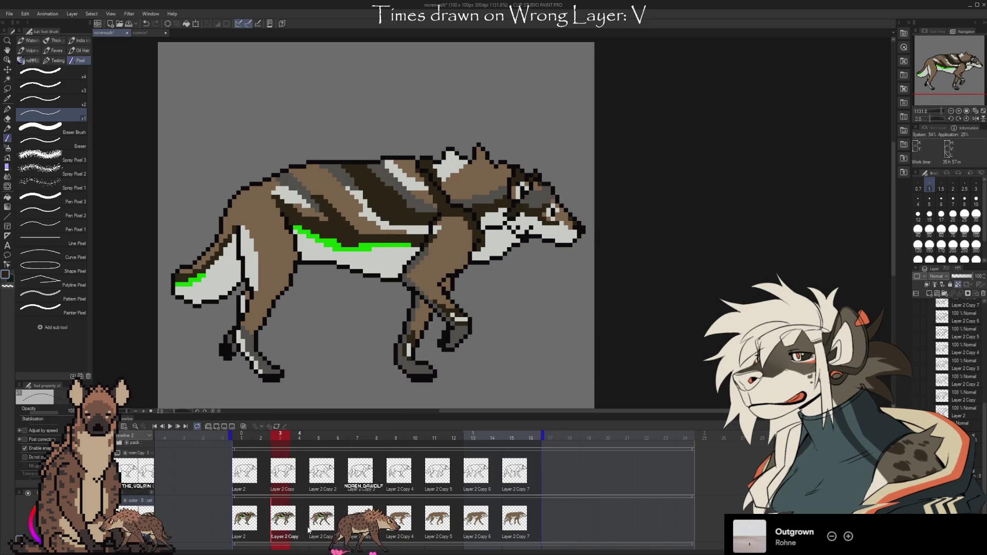
pyautogui.click(309, 529)
pyautogui.click(360, 524)
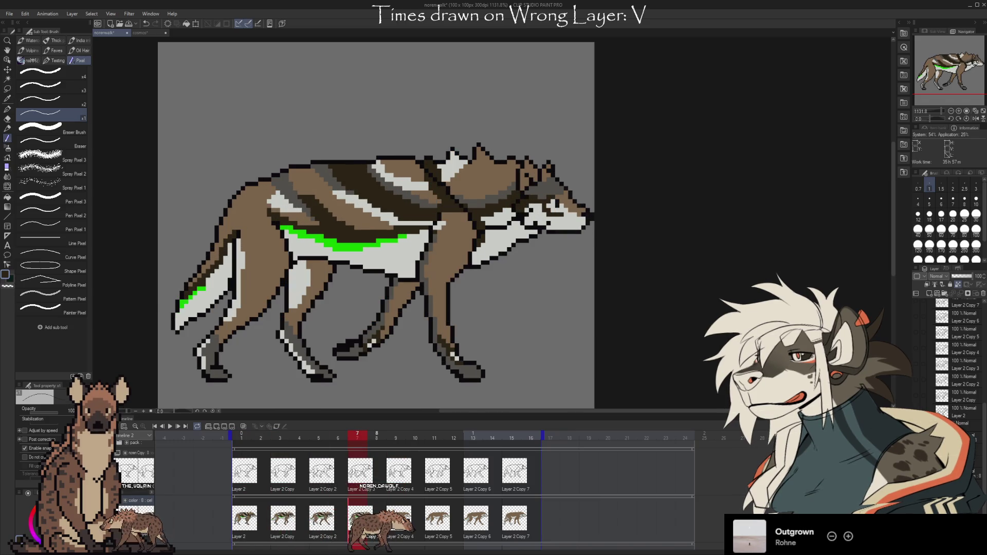
pyautogui.click(325, 521)
pyautogui.click(383, 470)
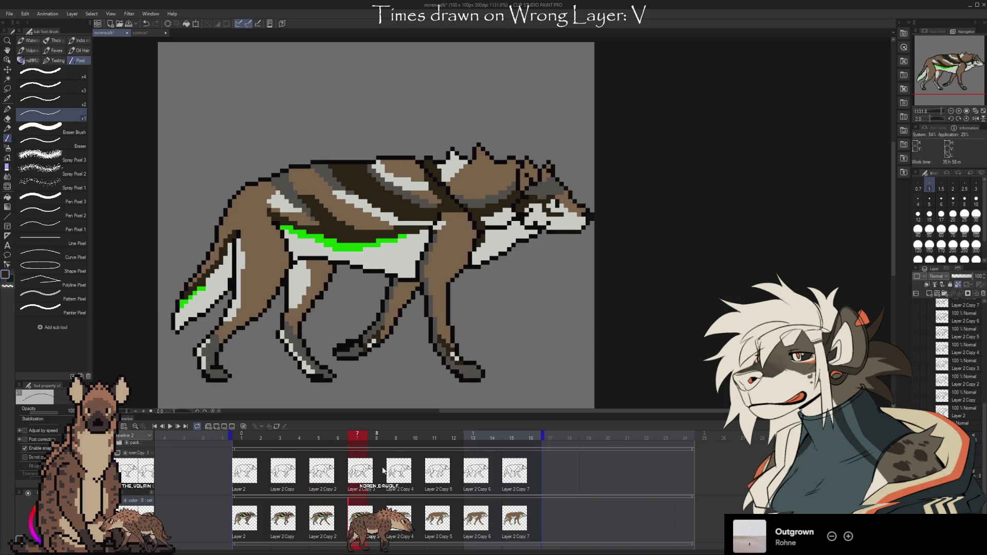
# - Sample the light paw colour and check it against frame 5's pose
pyautogui.press('alt')
pyautogui.keyDown('alt'); pyautogui.click(455, 353); pyautogui.keyUp('alt')
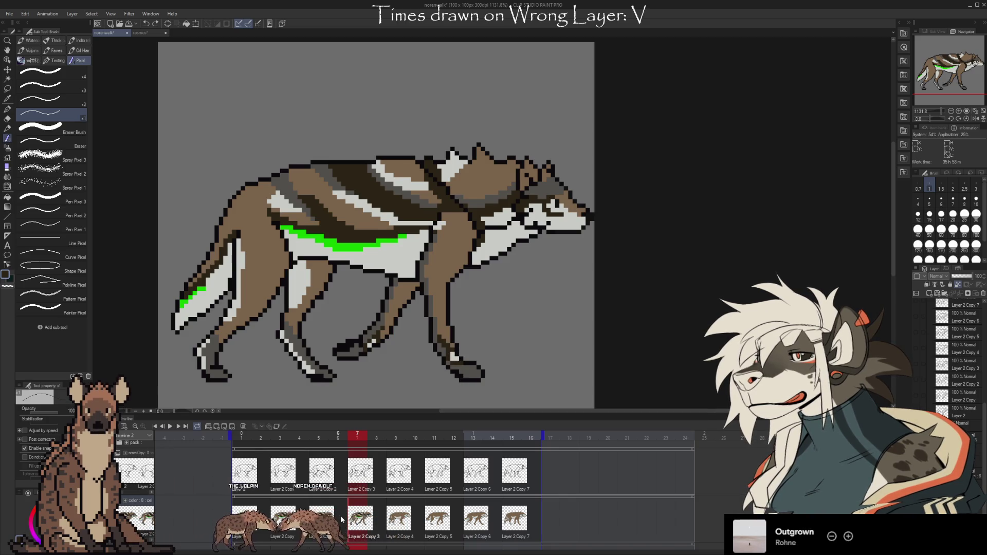
pyautogui.click(321, 519)
pyautogui.click(359, 519)
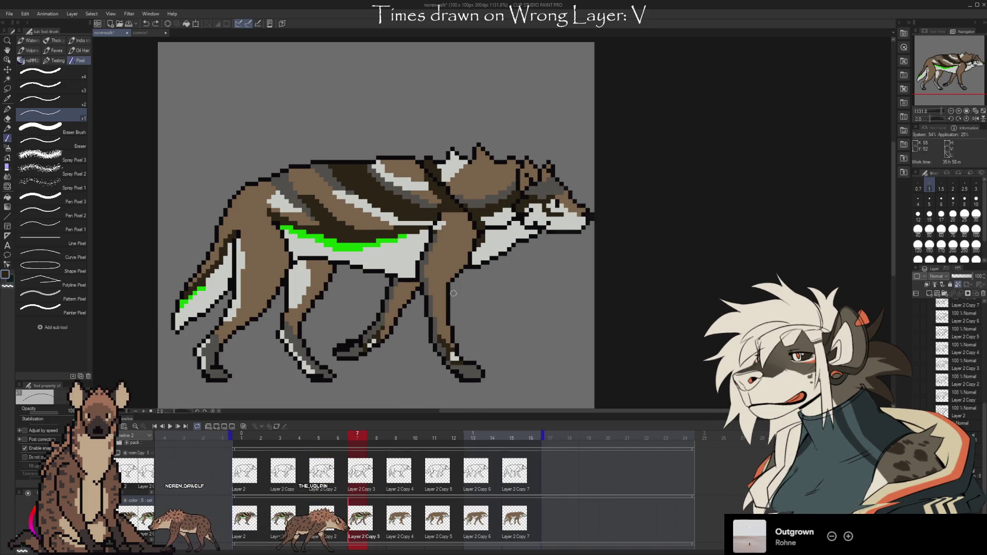
pyautogui.click(321, 519)
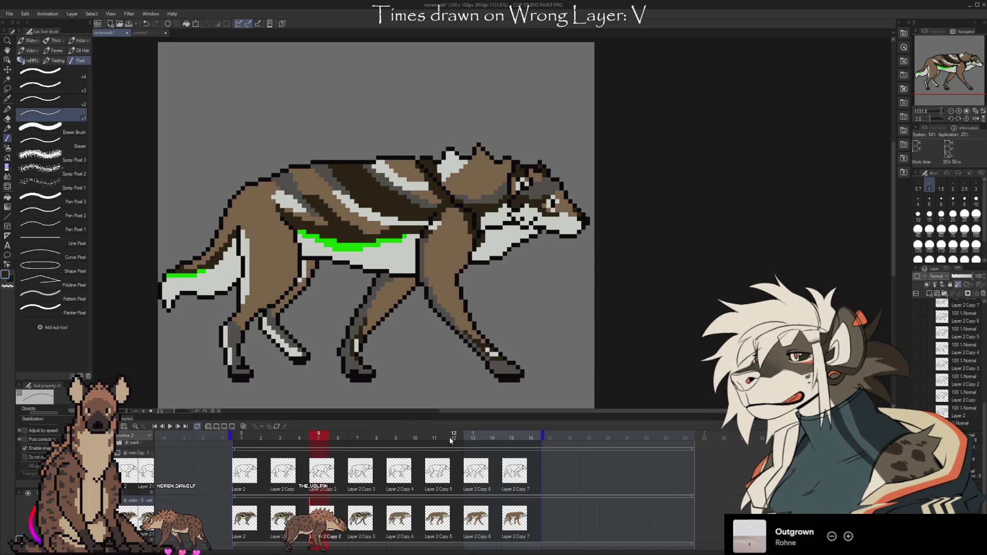
# - Rewind to frame 1, preview the walk cycle, then pick the head's brown fur
pyautogui.click(244, 519)
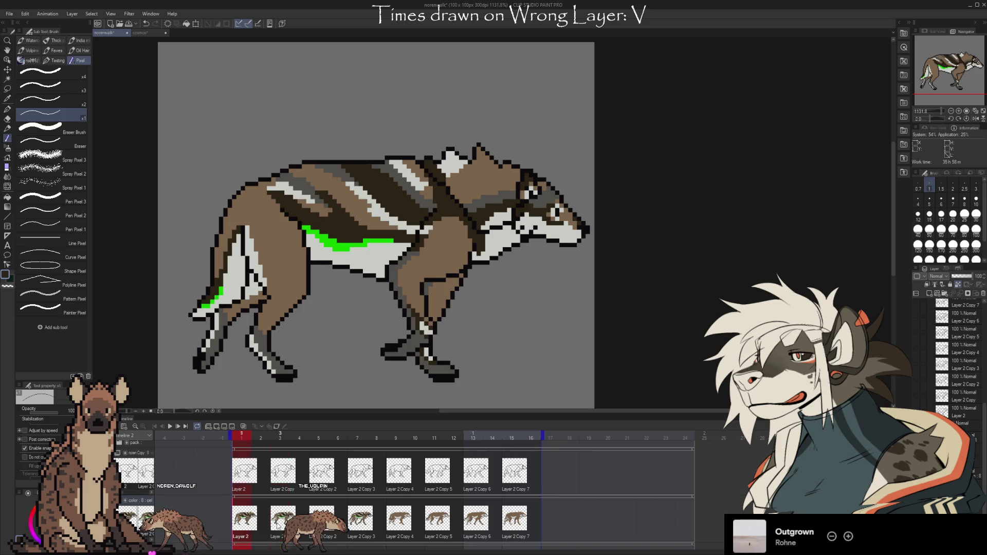
pyautogui.press('space')
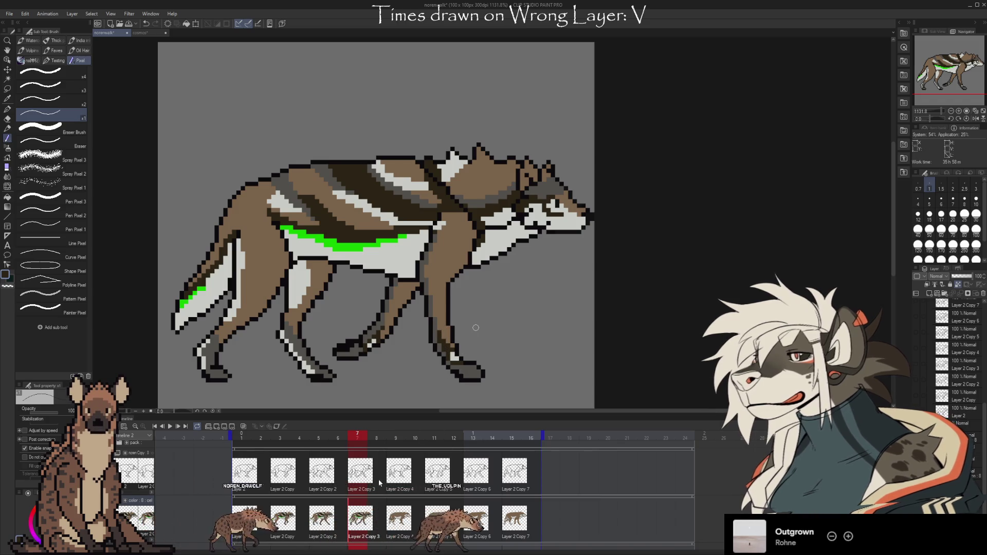
pyautogui.press('space')
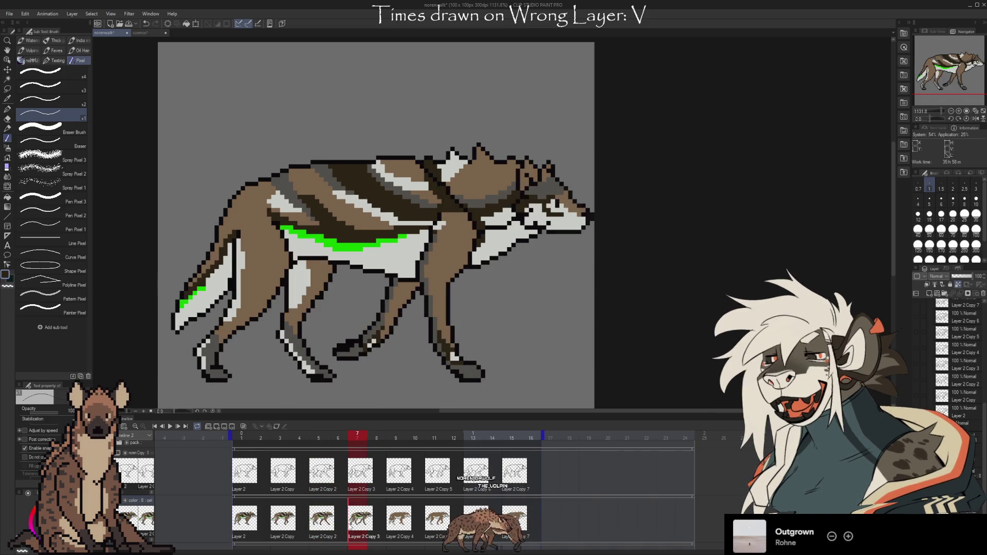
pyautogui.keyDown('alt'); pyautogui.click(558, 203); pyautogui.keyUp('alt')
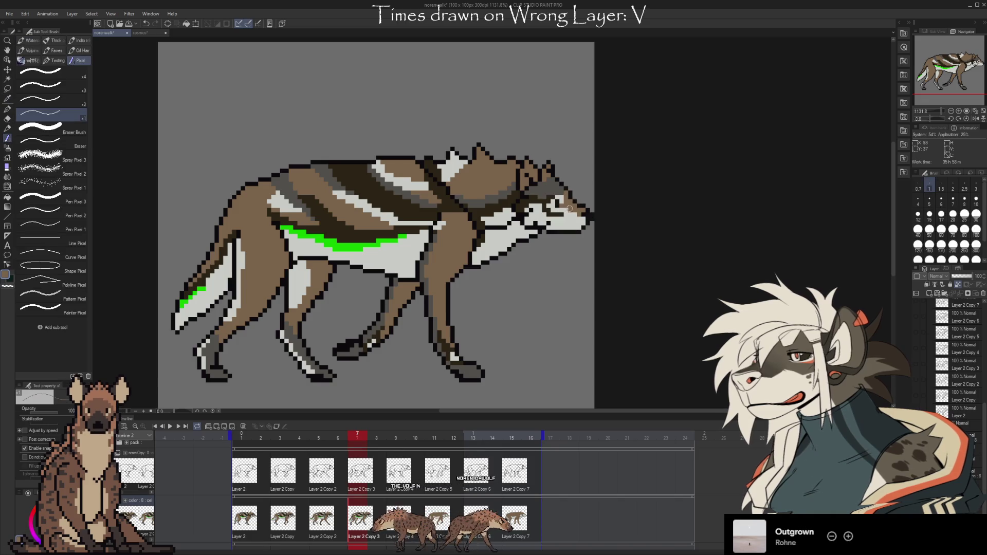
# - Compare frames 5 and 7, then paint light grey inside frame 7's ear
pyautogui.click(321, 519)
pyautogui.click(364, 507)
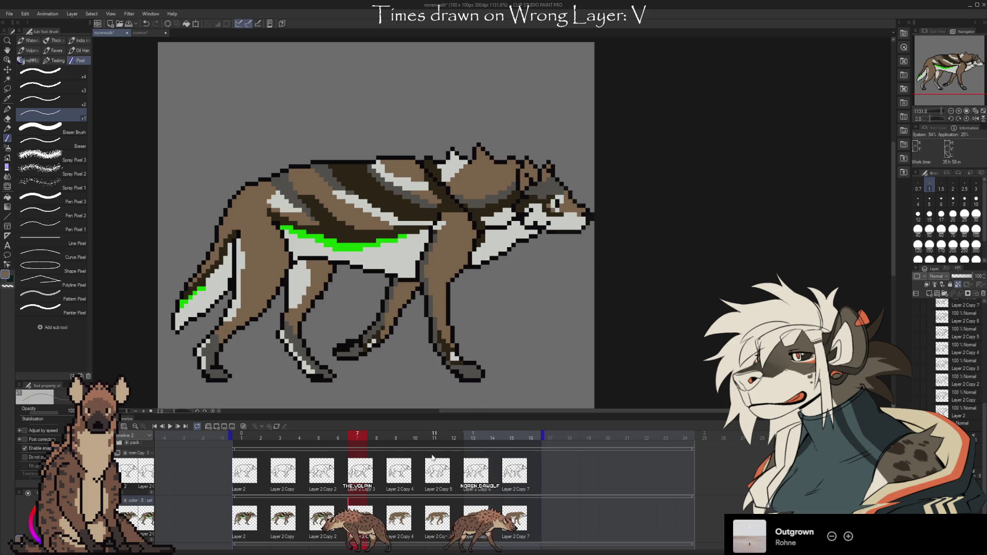
pyautogui.click(321, 514)
pyautogui.click(360, 514)
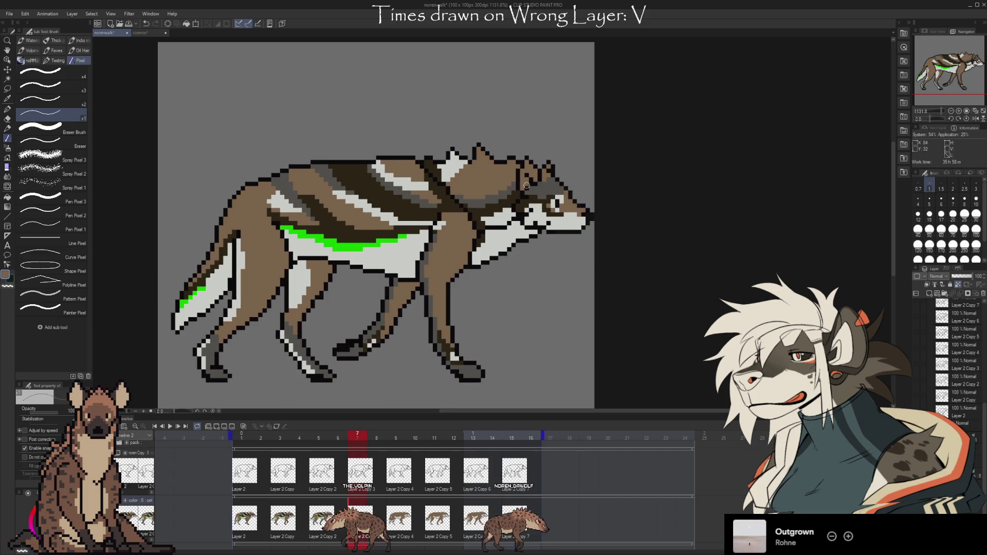
pyautogui.keyDown('alt'); pyautogui.click(532, 210); pyautogui.keyUp('alt')
pyautogui.moveTo(529, 178); pyautogui.dragTo(532, 183)
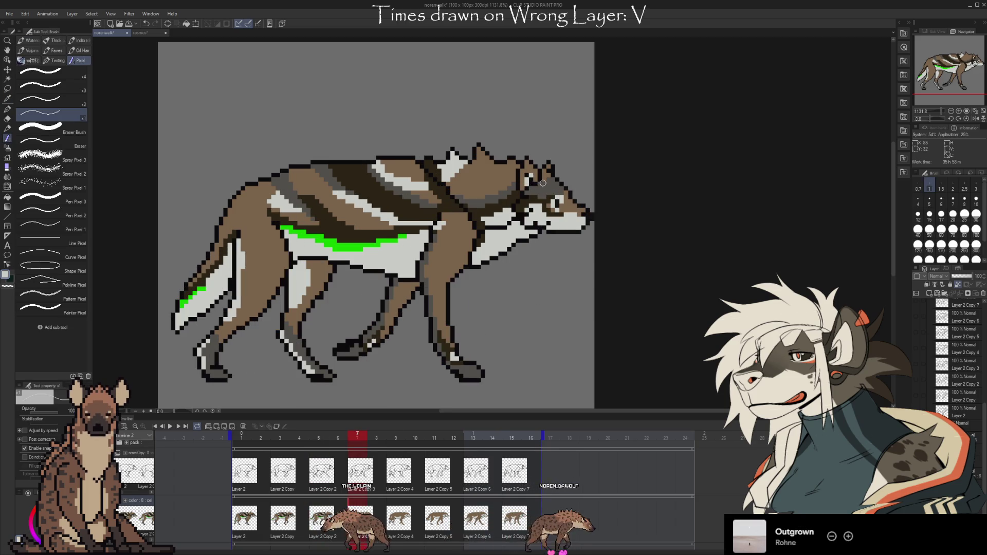
pyautogui.keyDown('alt'); pyautogui.click(552, 182); pyautogui.keyUp('alt')
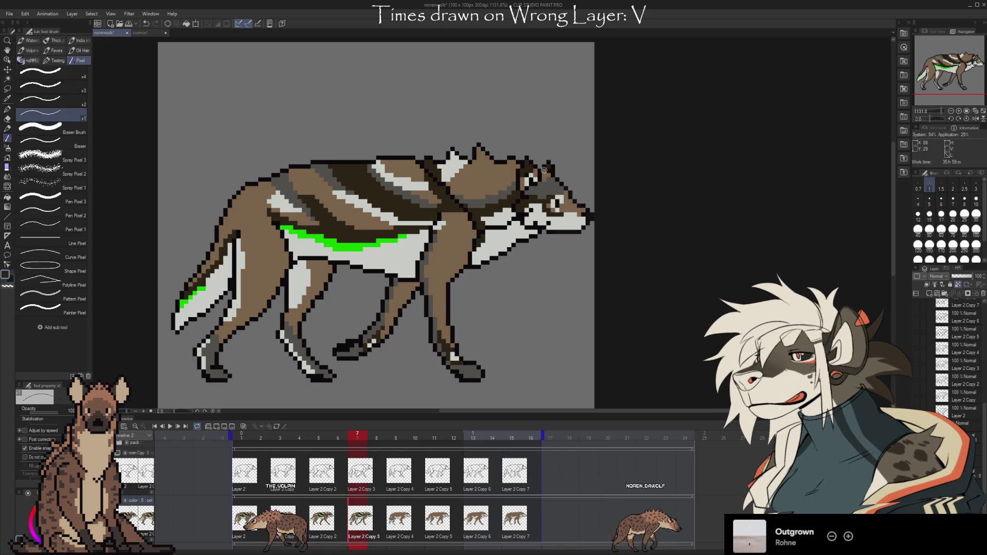
# - Step between frames 5 and 7 to check the ear, ending on frame 7
pyautogui.press('Left')
pyautogui.press('Left')
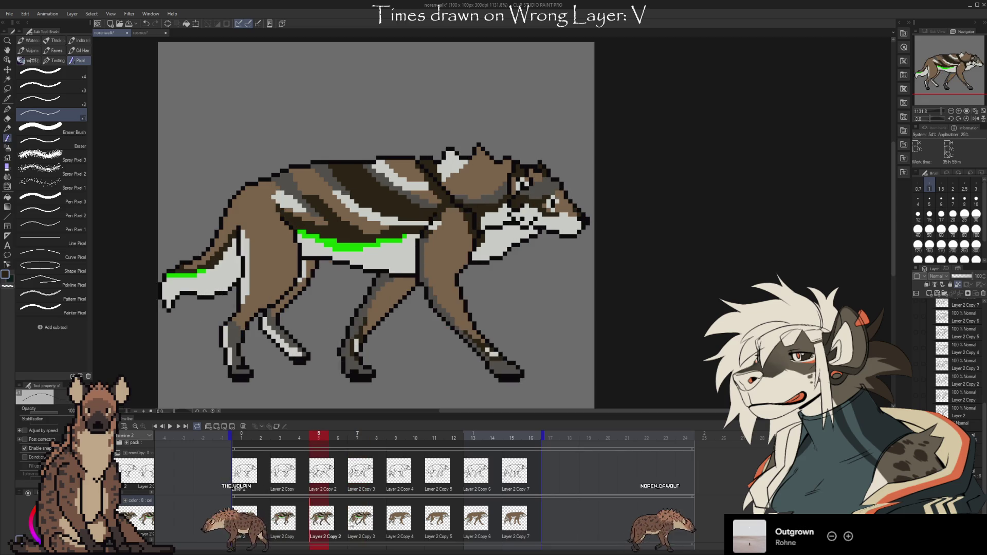
pyautogui.press('Right')
pyautogui.press('Left')
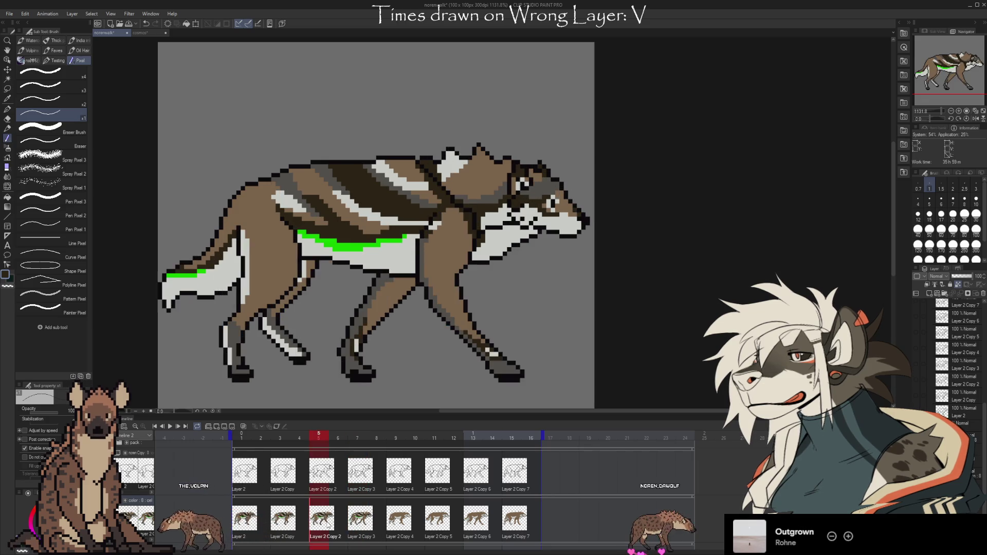
pyautogui.click(353, 535)
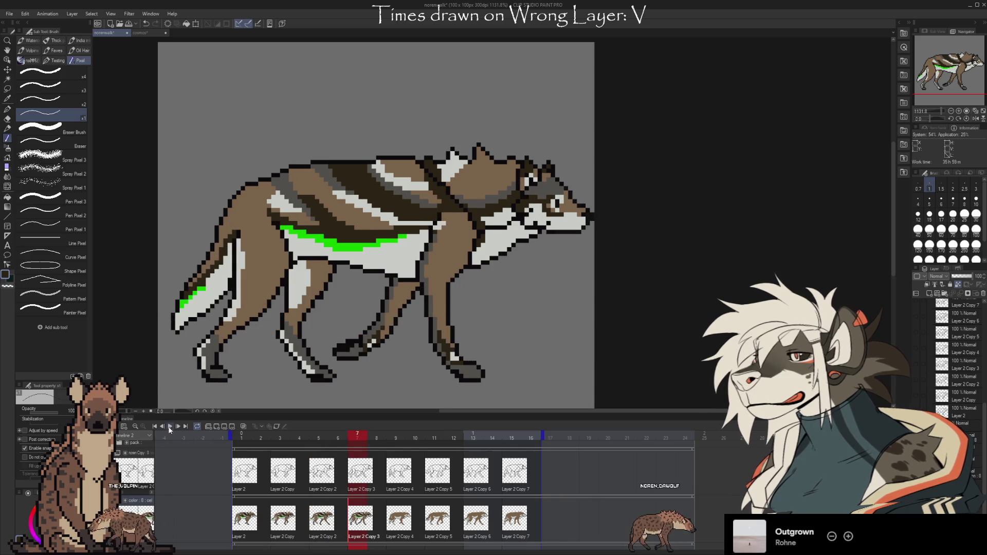
# - Play the wolf walk cycle from the Timeline palette and let it loop for review
pyautogui.click(170, 427)
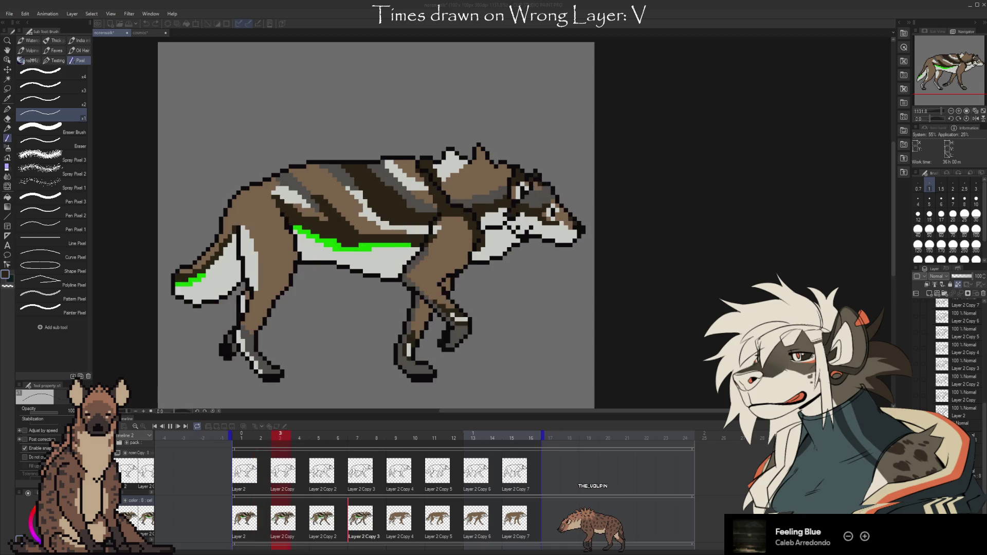
# - Stop playback and flip repeatedly between frames 5 and 7 to compare poses
pyautogui.press('Return')
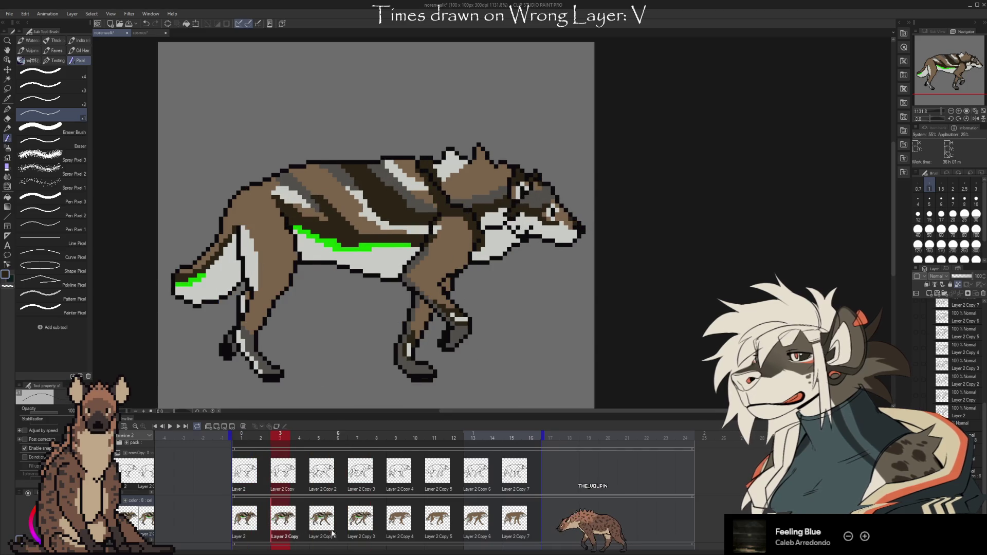
pyautogui.click(332, 533)
pyautogui.click(356, 524)
pyautogui.click(322, 523)
pyautogui.click(356, 527)
pyautogui.click(322, 523)
pyautogui.click(356, 524)
pyautogui.click(322, 524)
pyautogui.click(356, 525)
pyautogui.click(322, 523)
pyautogui.click(356, 525)
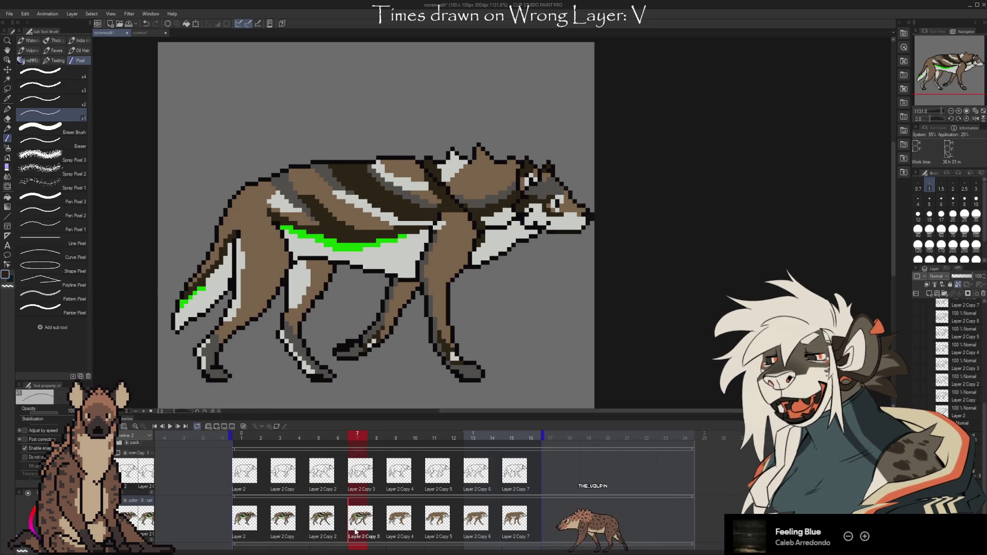
# - Flip through frames 3, 5 and 7, end on frame 5, zoom in and sample the paw colour
pyautogui.click(323, 523)
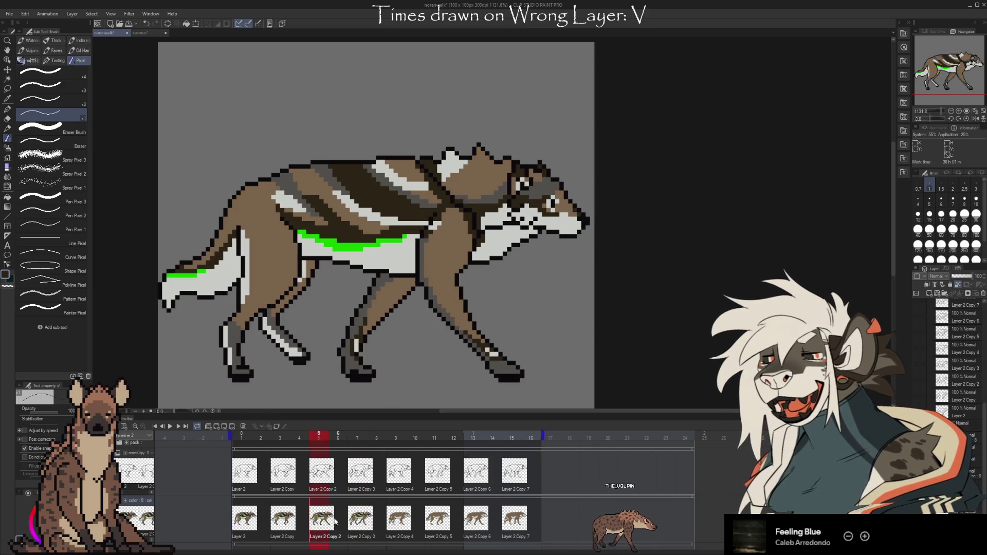
pyautogui.click(348, 529)
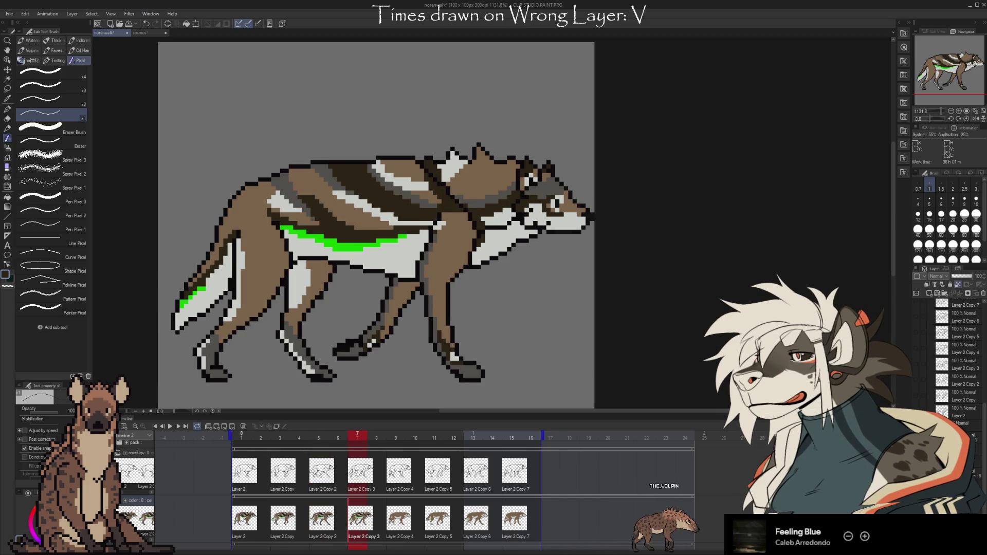
pyautogui.click(322, 523)
pyautogui.click(283, 523)
pyautogui.click(322, 523)
pyautogui.click(354, 524)
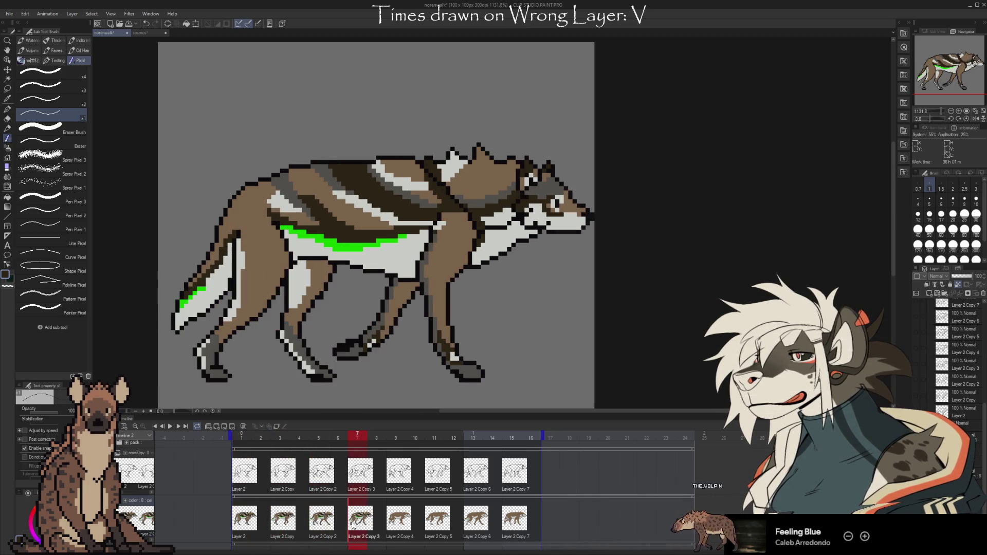
pyautogui.click(323, 523)
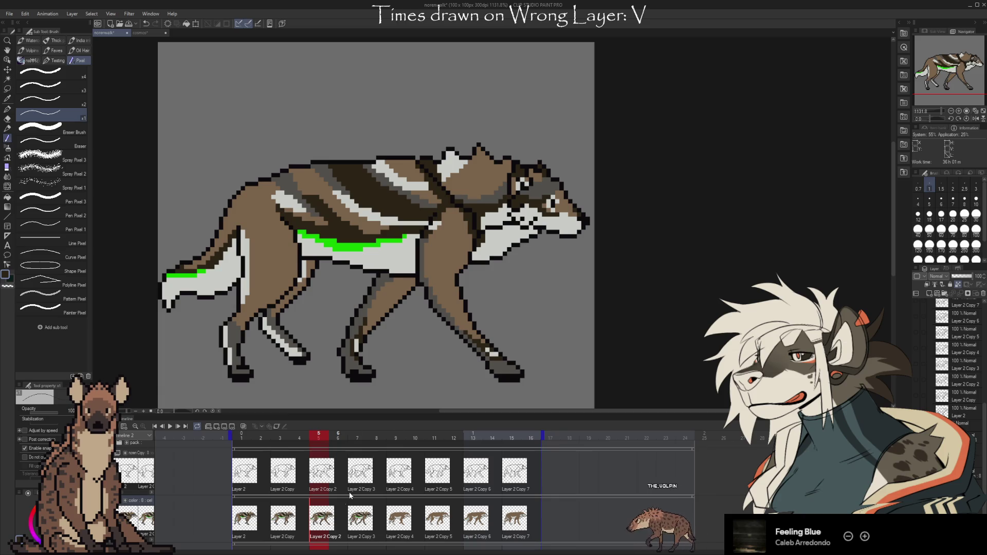
pyautogui.scroll(1, 516, 372)
pyautogui.keyDown('alt'); pyautogui.click(509, 373); pyautogui.keyUp('alt')
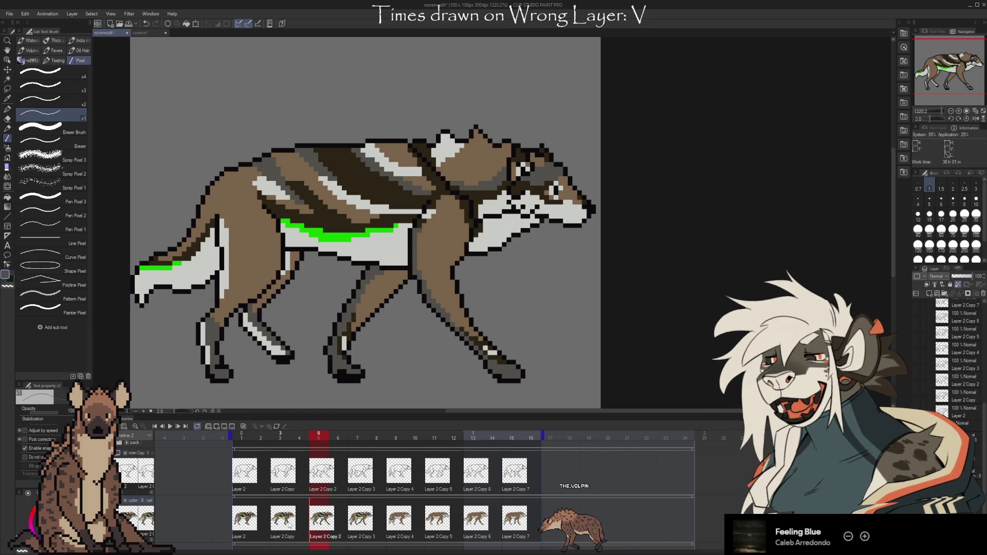
# - Flip between frames 1, 3 and 5 with Home, arrow keys and timeline clicks, ending on frame 3
pyautogui.press('Home')
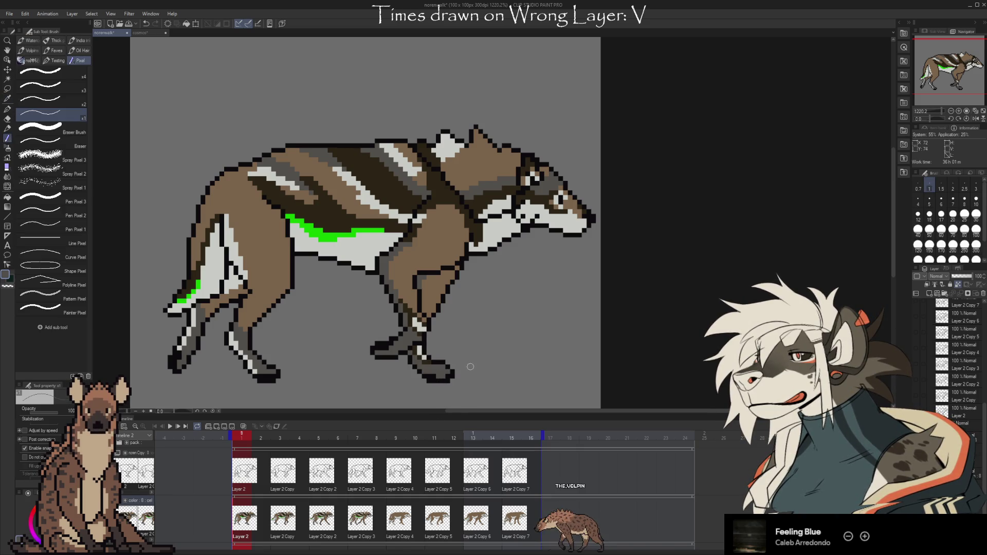
pyautogui.click(283, 519)
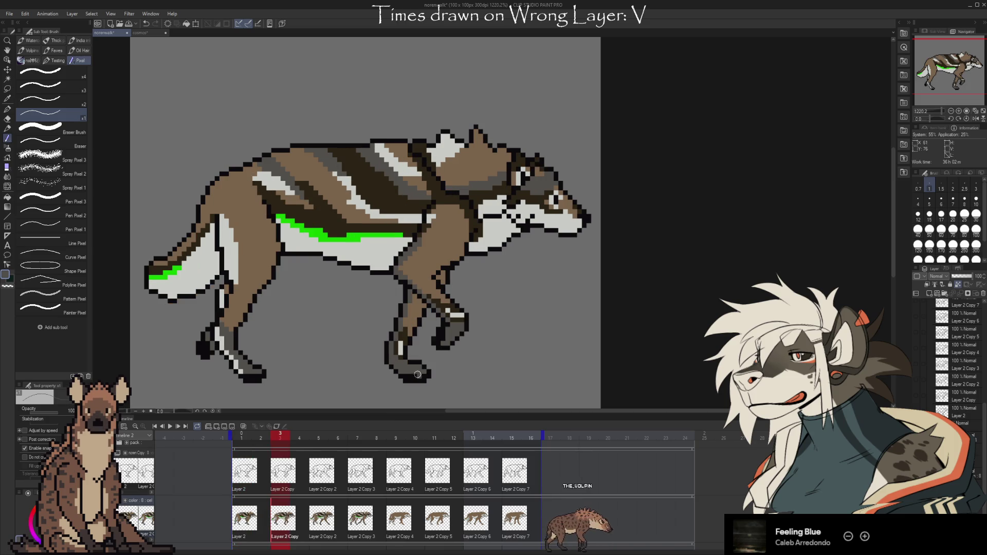
pyautogui.click(245, 519)
pyautogui.click(278, 527)
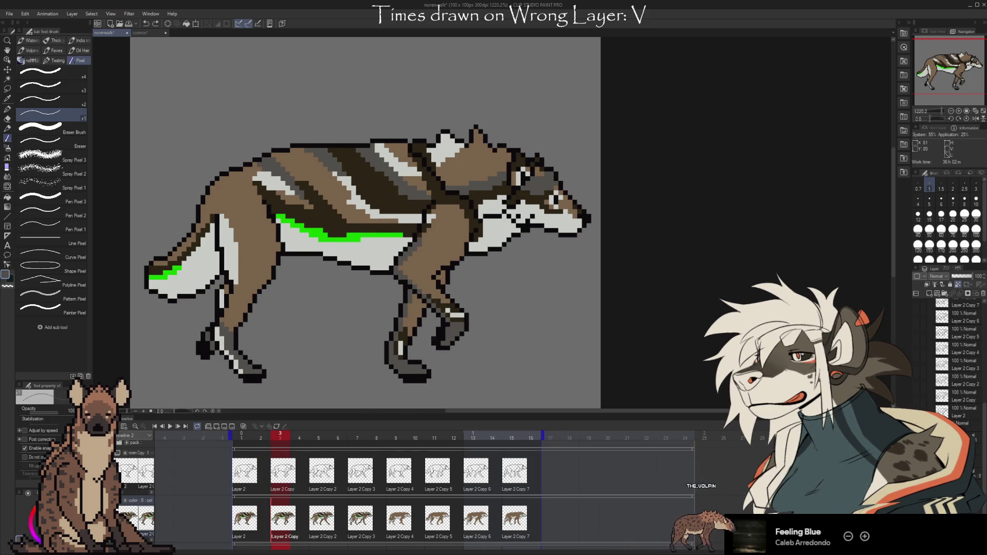
pyautogui.press('Left')
pyautogui.press('Left')
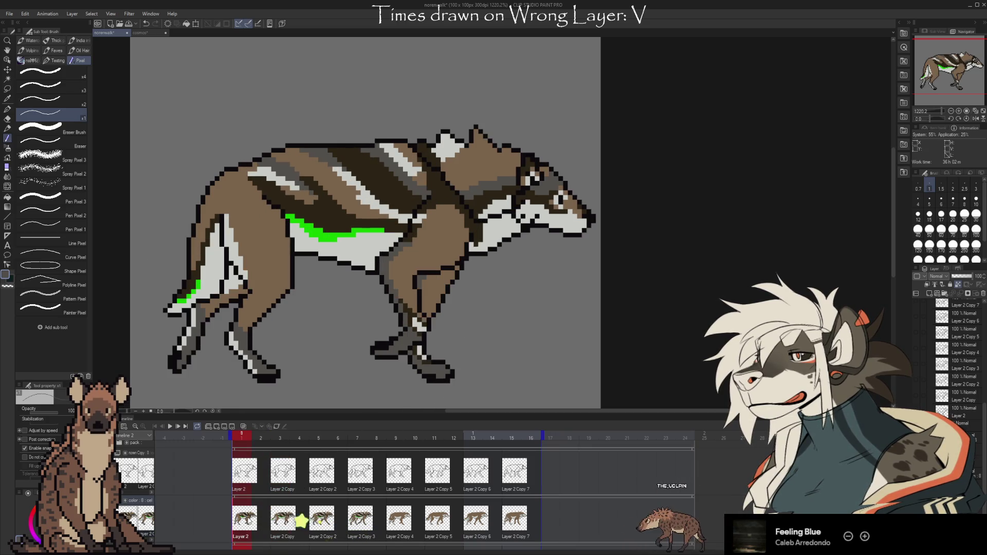
pyautogui.press('Right')
pyautogui.press('Right')
pyautogui.press('Right')
pyautogui.press('Right')
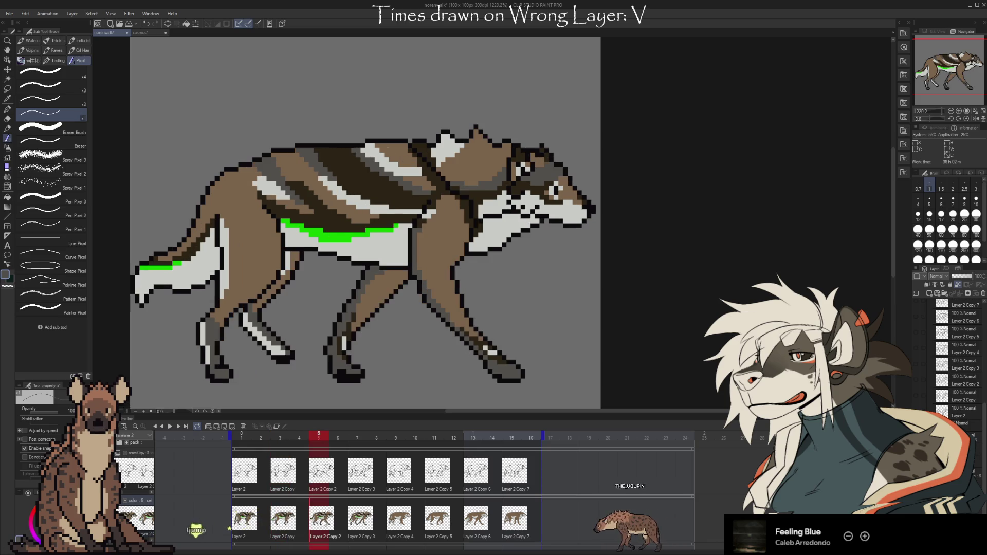
pyautogui.press('Left')
pyautogui.press('Left')
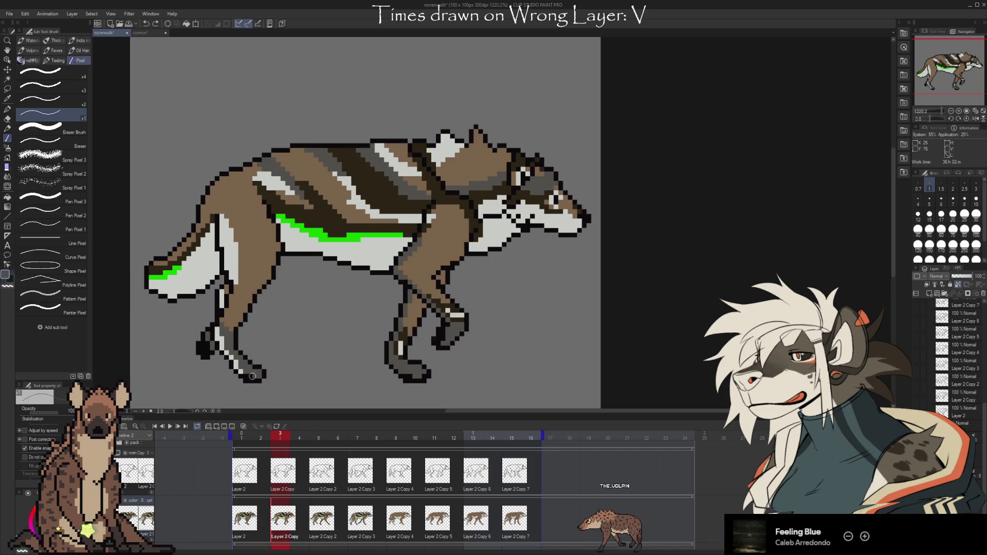
pyautogui.press('Left')
pyautogui.press('Left')
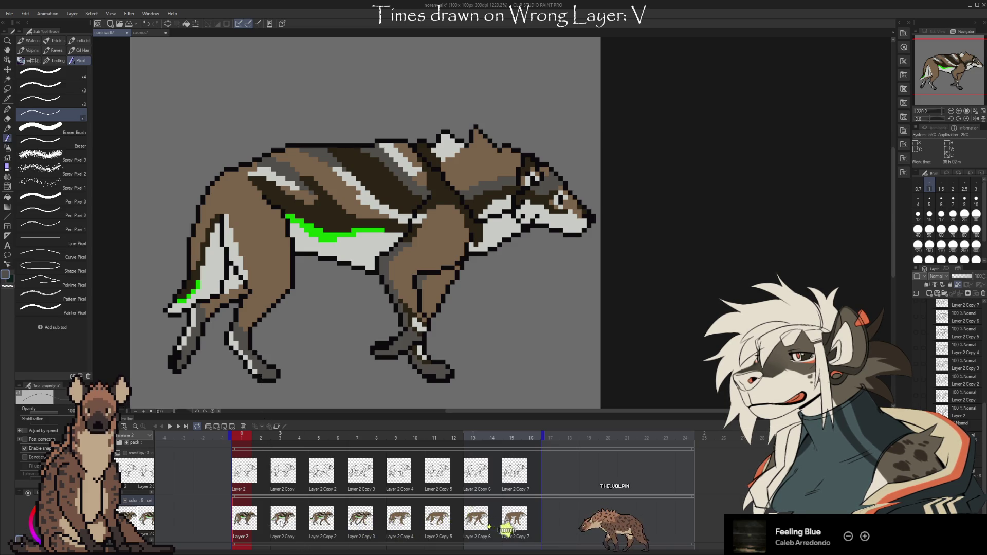
pyautogui.click(284, 530)
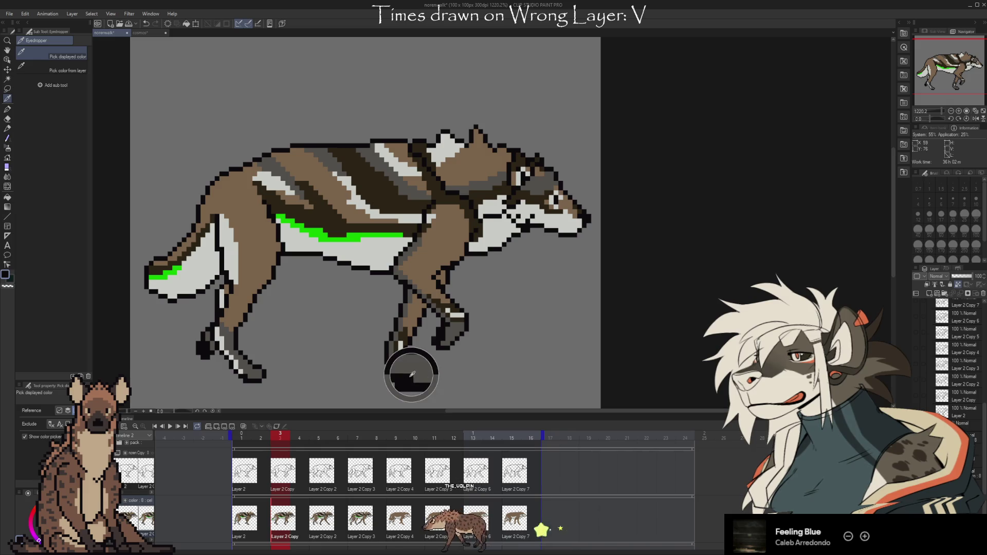
pyautogui.click(335, 493)
pyautogui.click(282, 476)
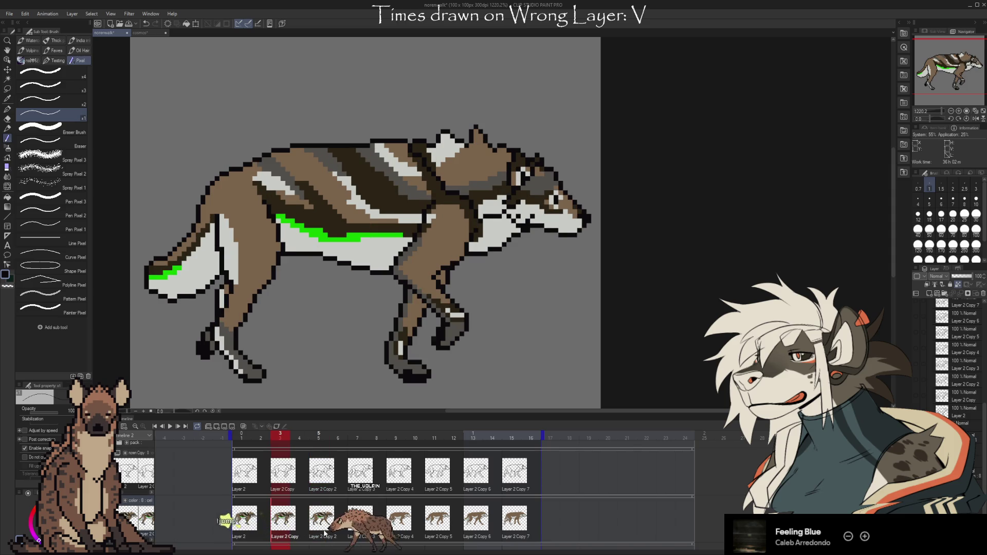
pyautogui.click(249, 525)
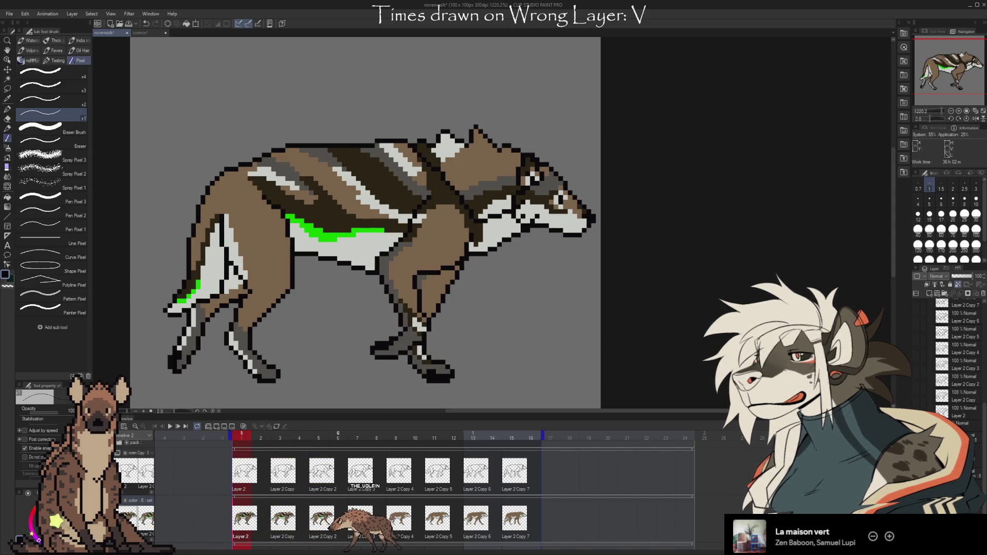
pyautogui.press('Right')
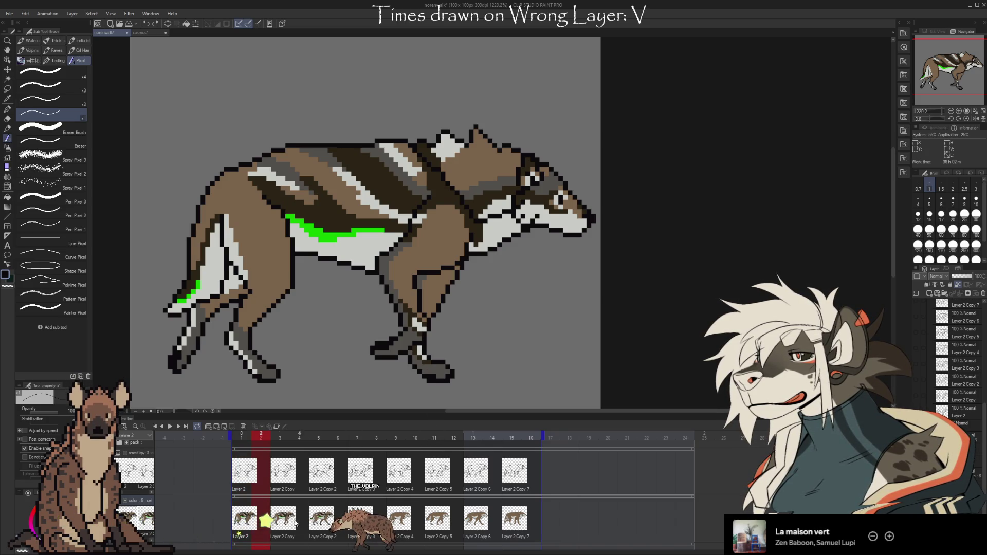
pyautogui.press('Right')
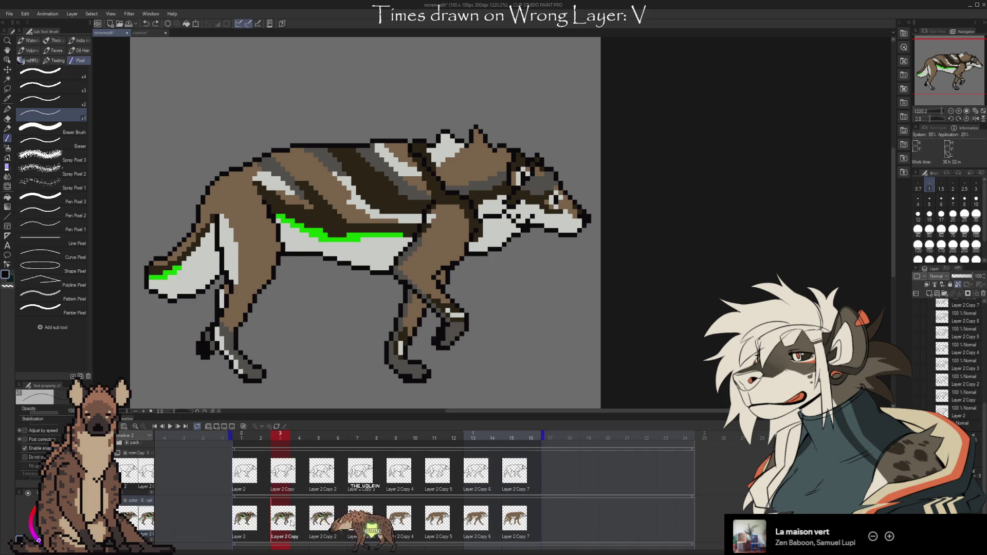
pyautogui.press('Right')
pyautogui.press('Right')
pyautogui.press('Right')
pyautogui.press('Left')
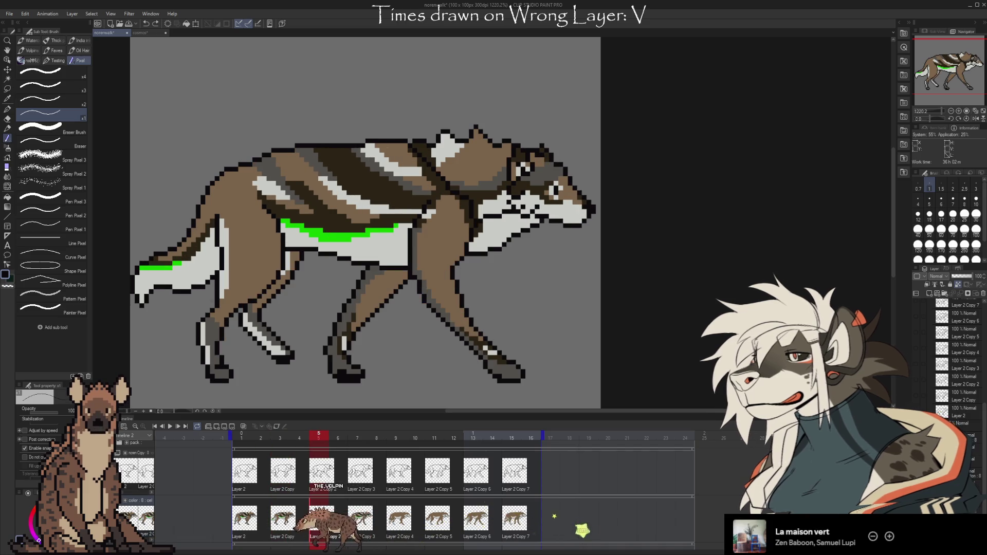
pyautogui.press('Right')
pyautogui.press('Left')
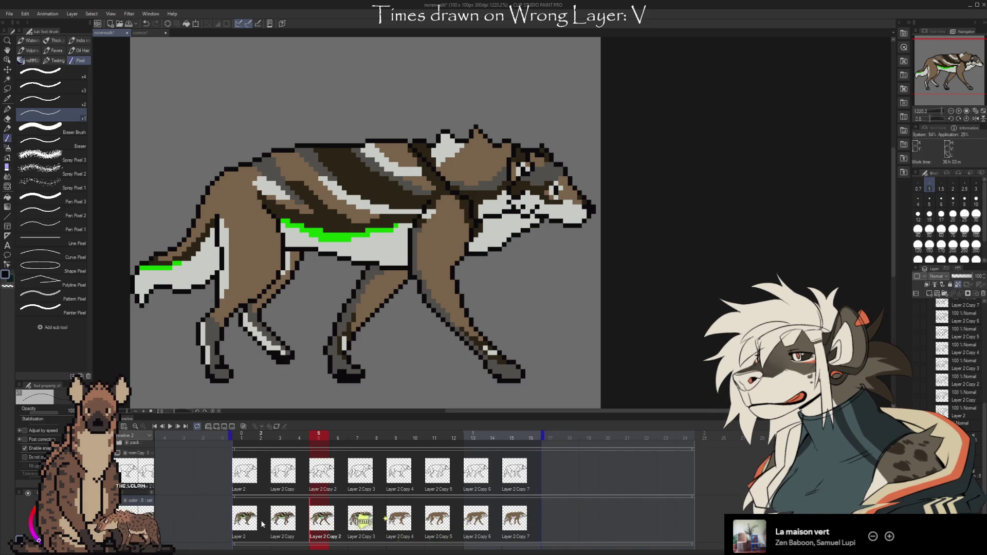
pyautogui.click(245, 521)
pyautogui.click(283, 520)
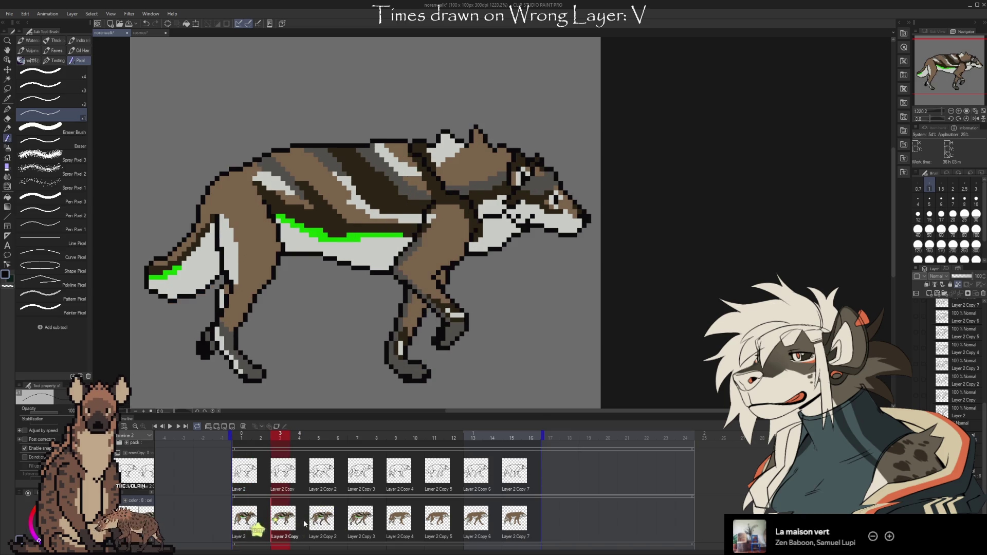
# - Click between frames 5 and 7, then step from frame 2 forward to frame 7
pyautogui.click(321, 520)
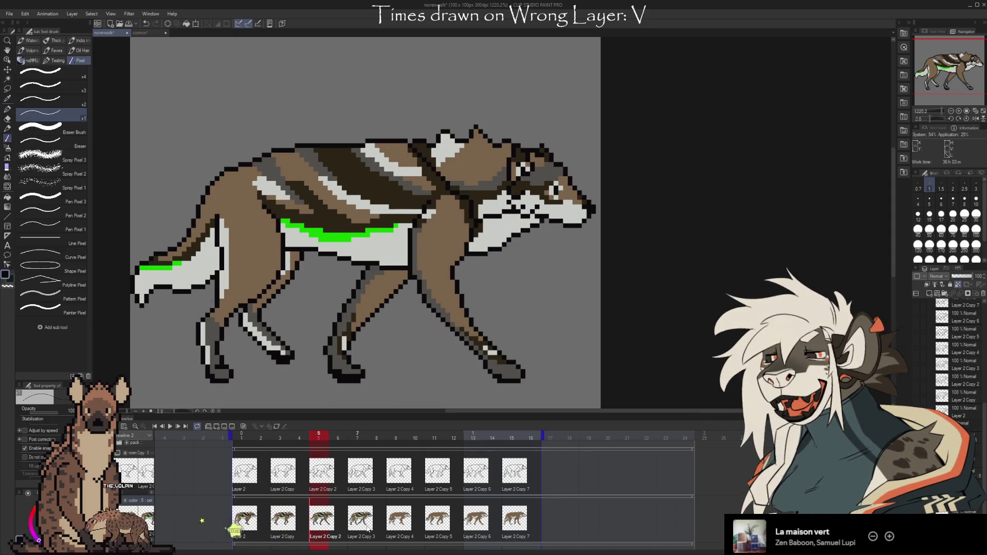
pyautogui.click(351, 527)
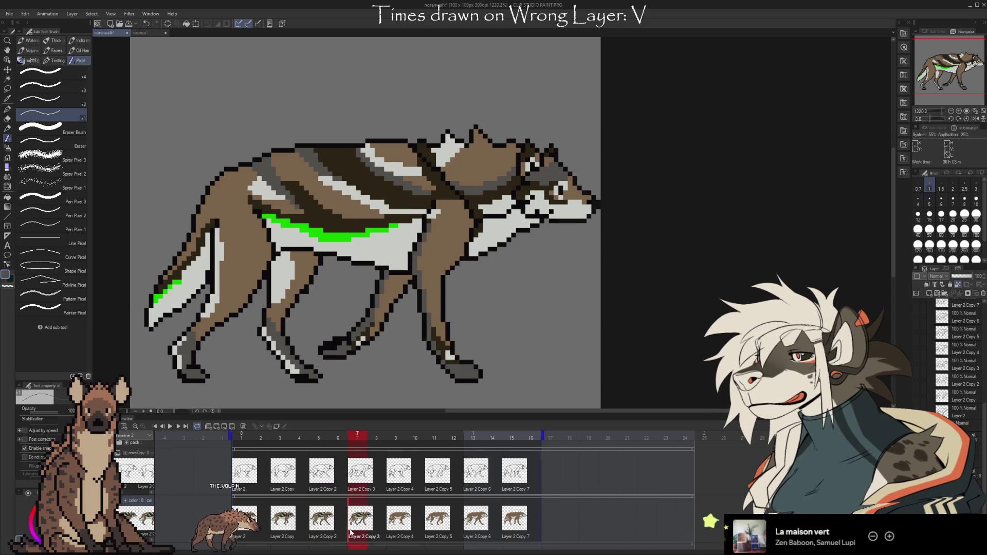
pyautogui.click(321, 519)
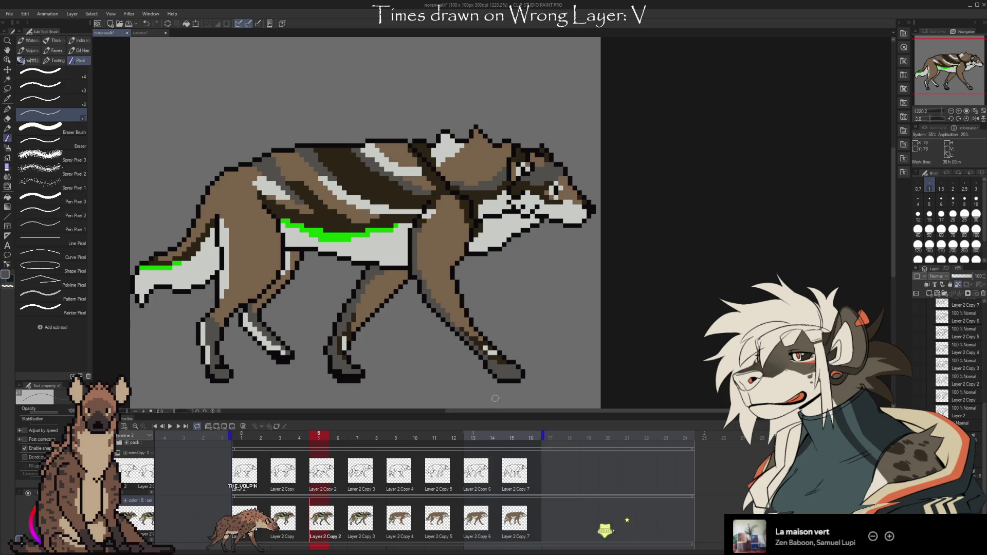
pyautogui.click(267, 530)
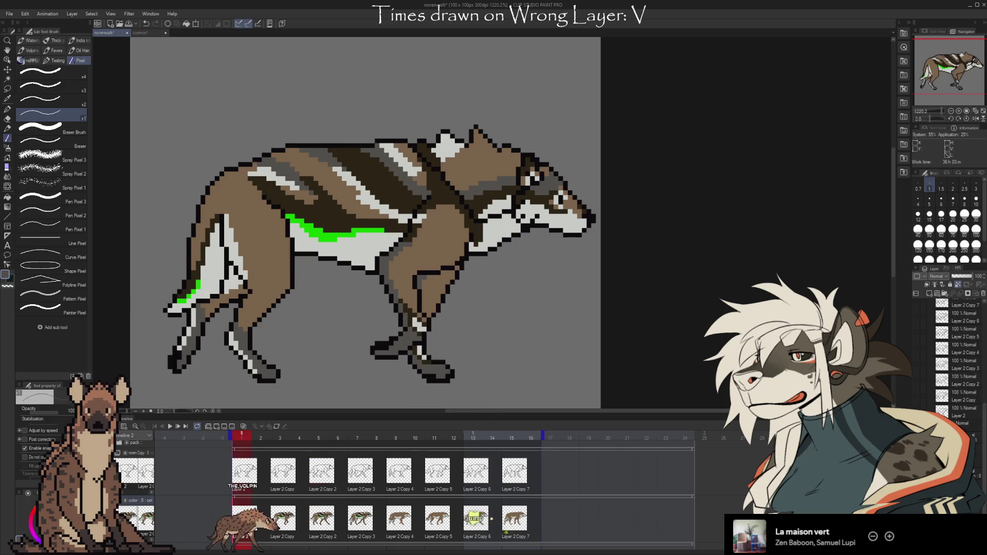
pyautogui.click(280, 529)
pyautogui.click(322, 527)
pyautogui.click(363, 530)
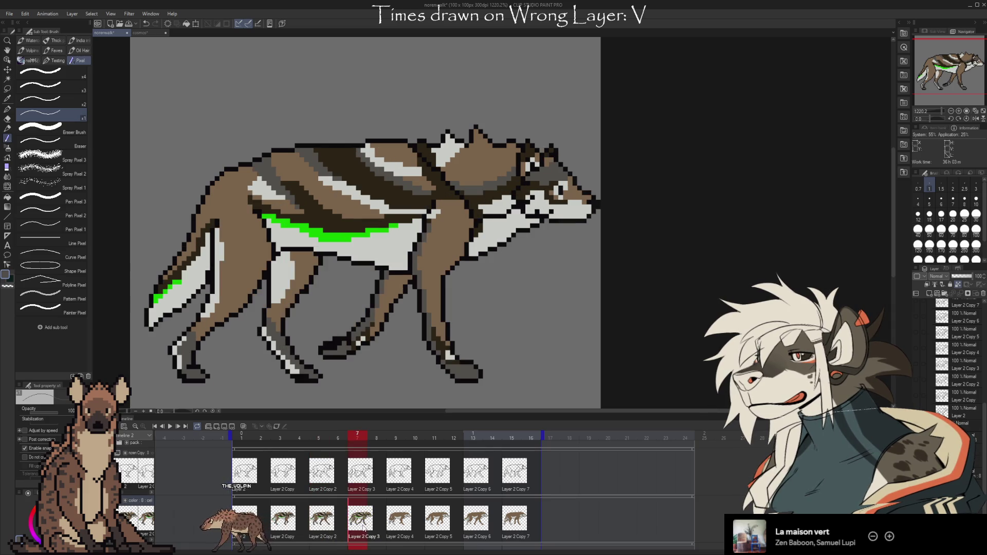
# - Rapidly flip between frame 7 and its neighbouring pose with the arrow keys
pyautogui.press('Left')
pyautogui.press('Right')
pyautogui.press('Left')
pyautogui.press('Right')
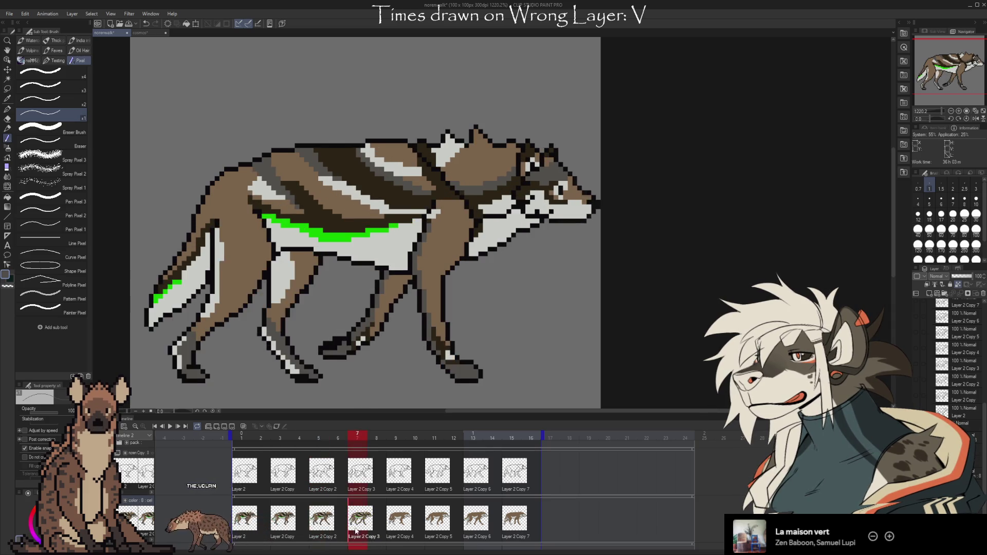
pyautogui.press('Left')
pyautogui.press('Right')
pyautogui.press('Right')
pyautogui.press('Left')
pyautogui.press('Left')
pyautogui.press('Right')
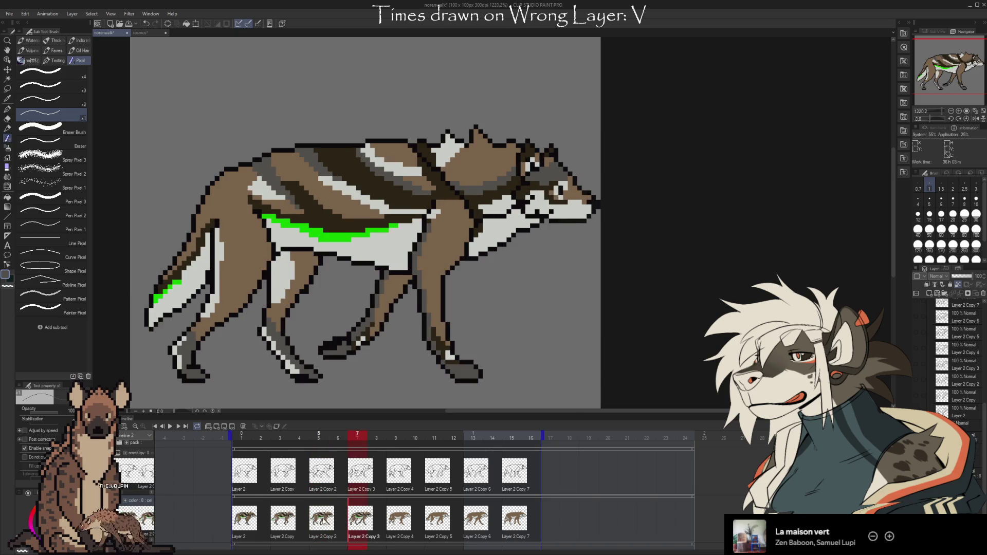
pyautogui.press('Left')
pyautogui.press('Right')
# - Return to frame 1, step through the poses, and sample the wolf's brown fur
pyautogui.click(255, 520)
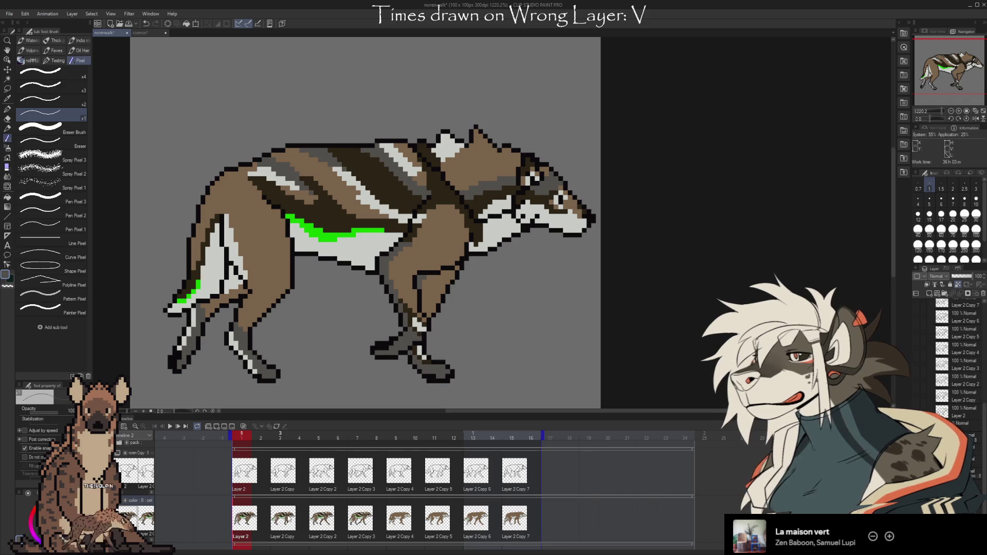
pyautogui.press('Right')
pyautogui.press('Right')
pyautogui.press('Right')
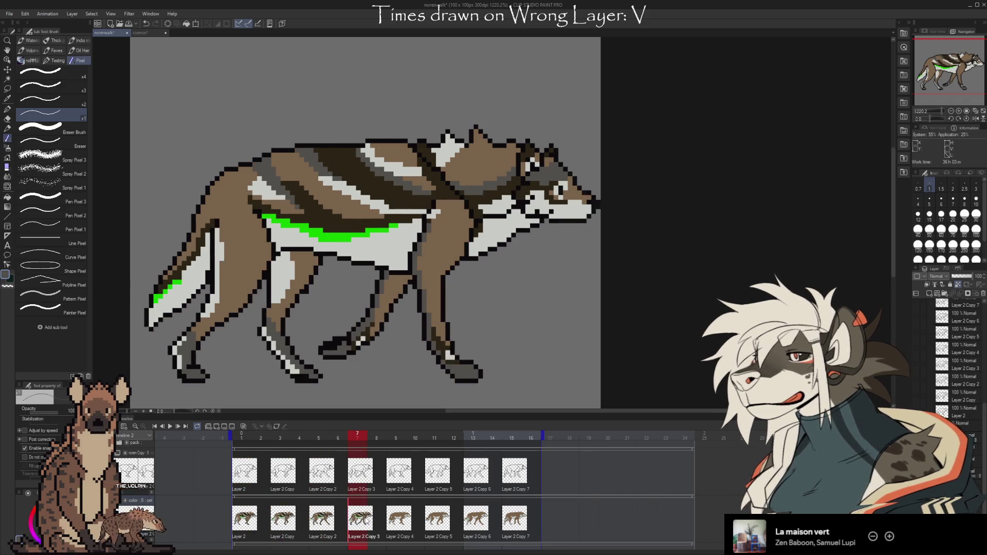
pyautogui.press('Left')
pyautogui.press('Left')
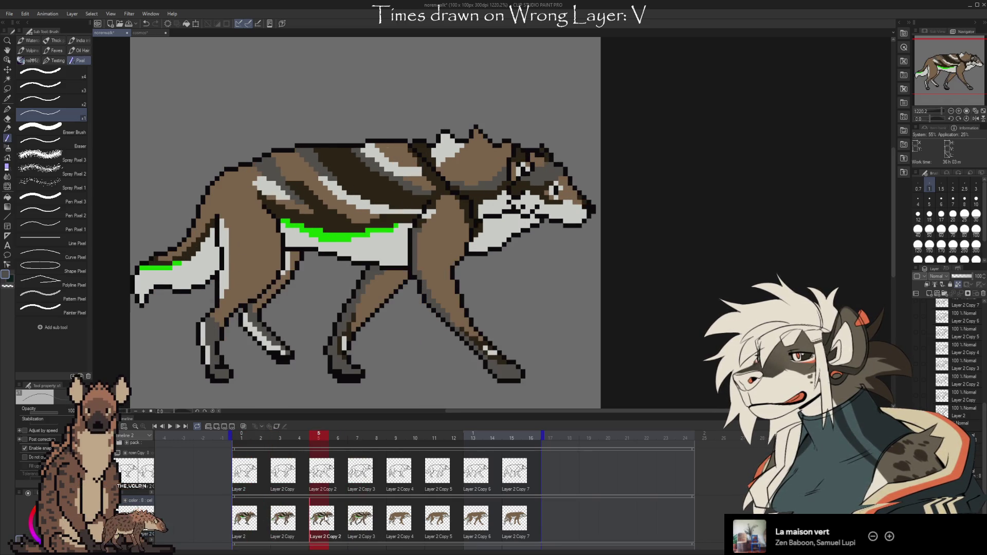
pyautogui.press('Right')
pyautogui.press('Right')
pyautogui.press('Left')
pyautogui.press('Left')
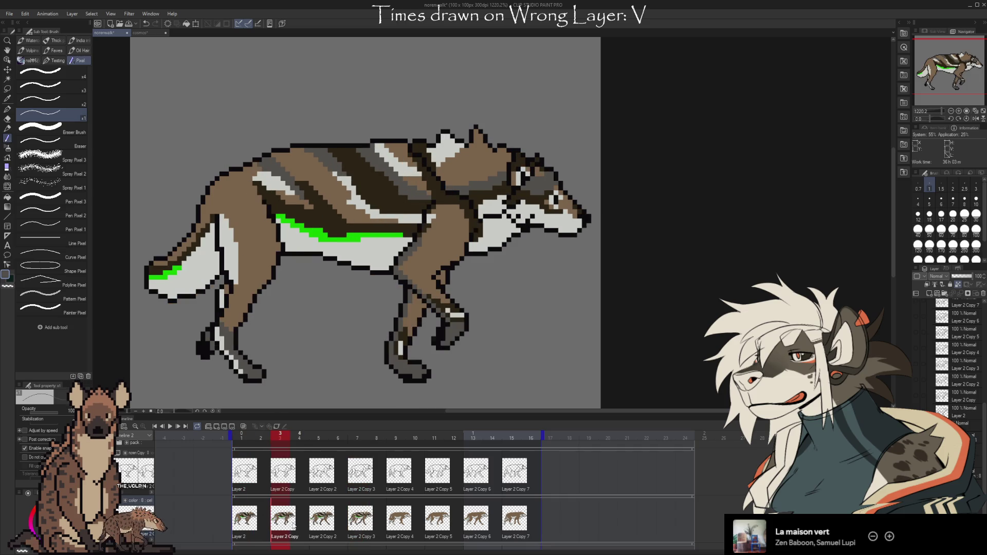
pyautogui.keyDown('alt'); pyautogui.click(372, 220); pyautogui.keyUp('alt')
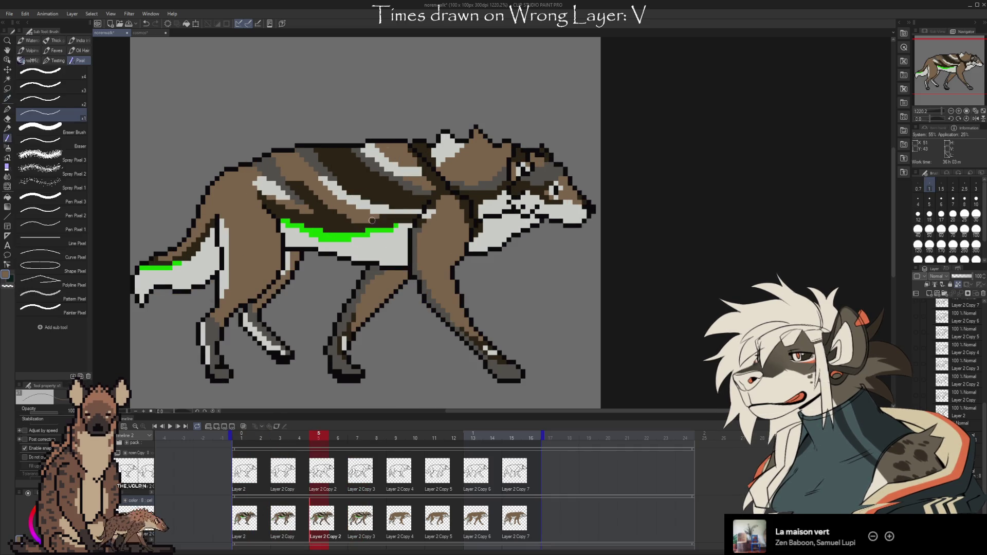
# - Step through the first pose, frame 5 and frame 7 again, then play the walk animation
pyautogui.press('Left')
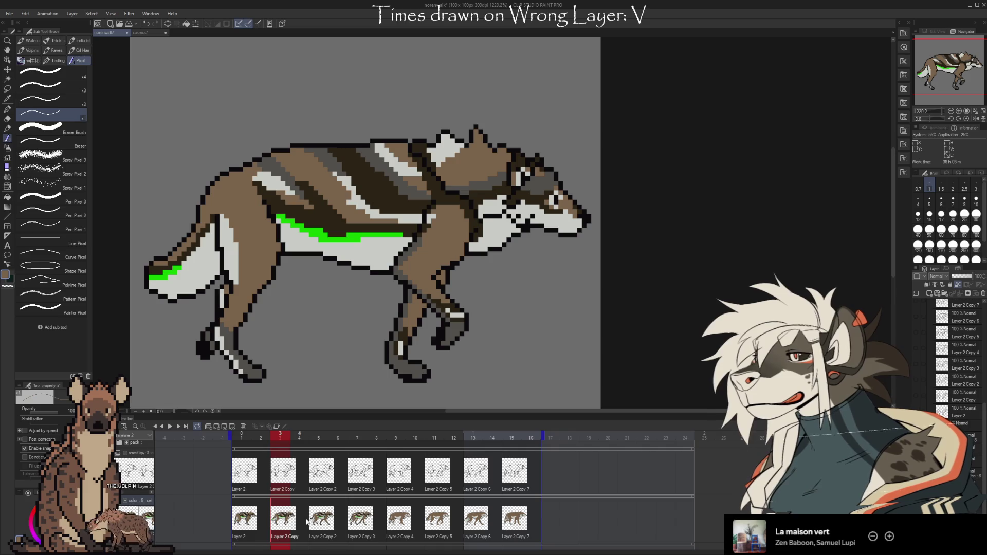
pyautogui.press('Left')
pyautogui.press('Left')
pyautogui.press('Left')
pyautogui.press('Right')
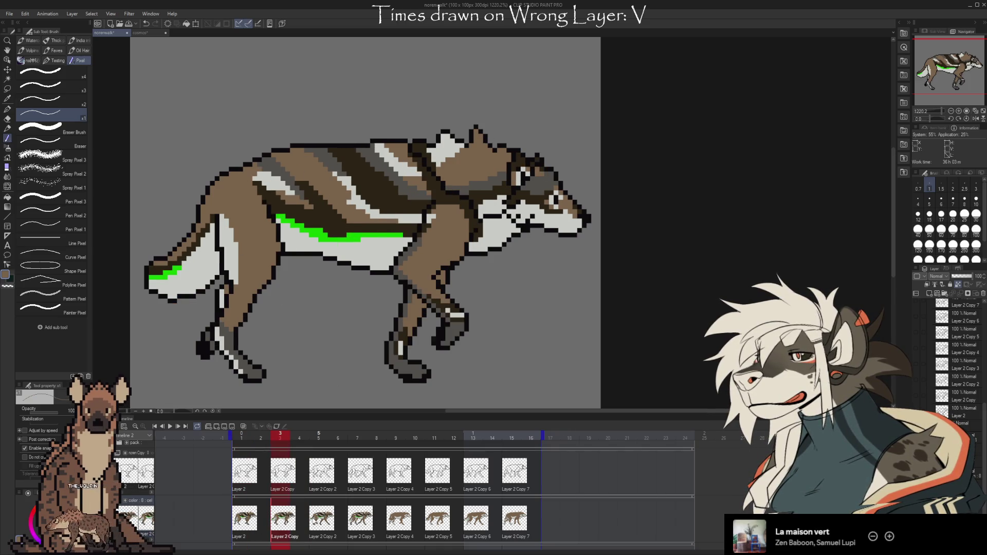
pyautogui.press('Right')
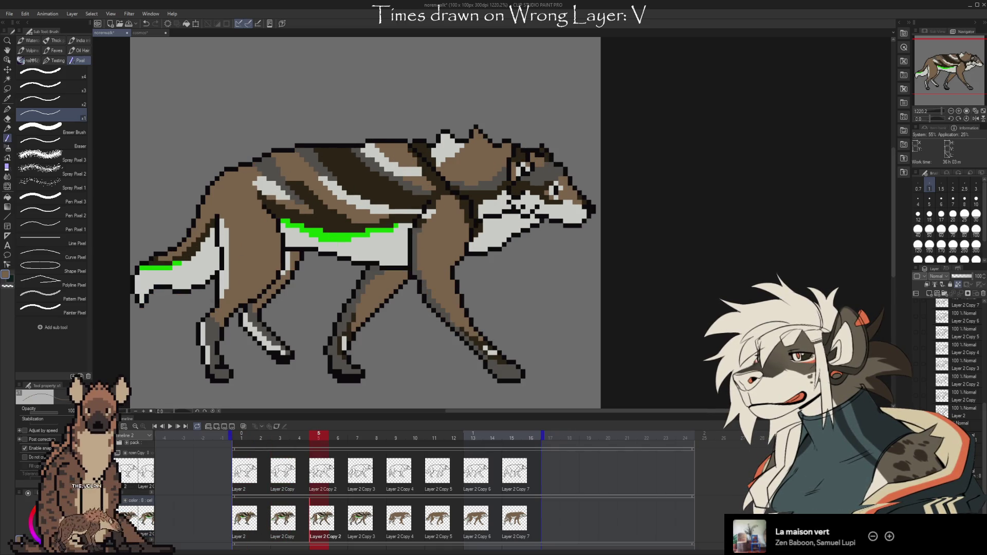
pyautogui.press('Left')
pyautogui.press('Left')
pyautogui.press('Right')
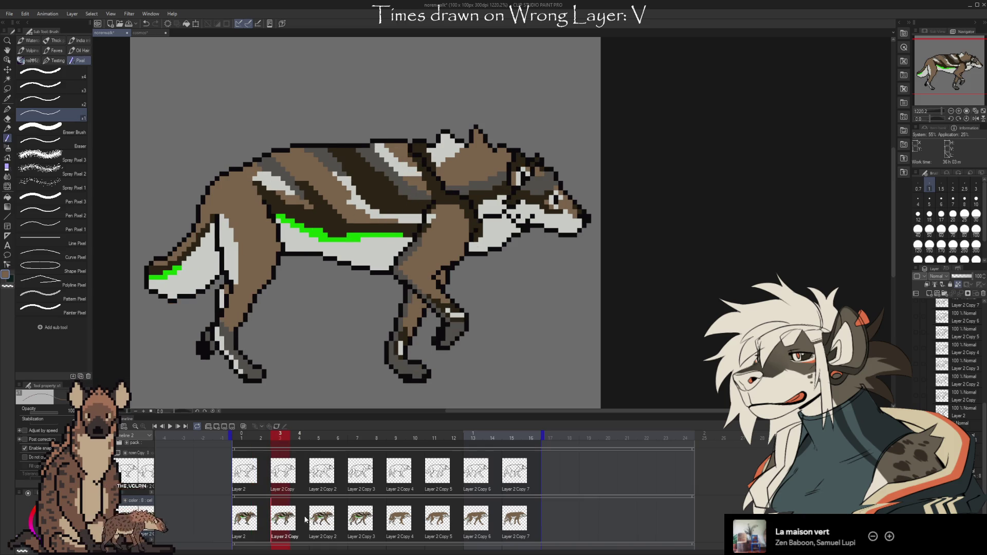
pyautogui.press('Right')
pyautogui.press('Right')
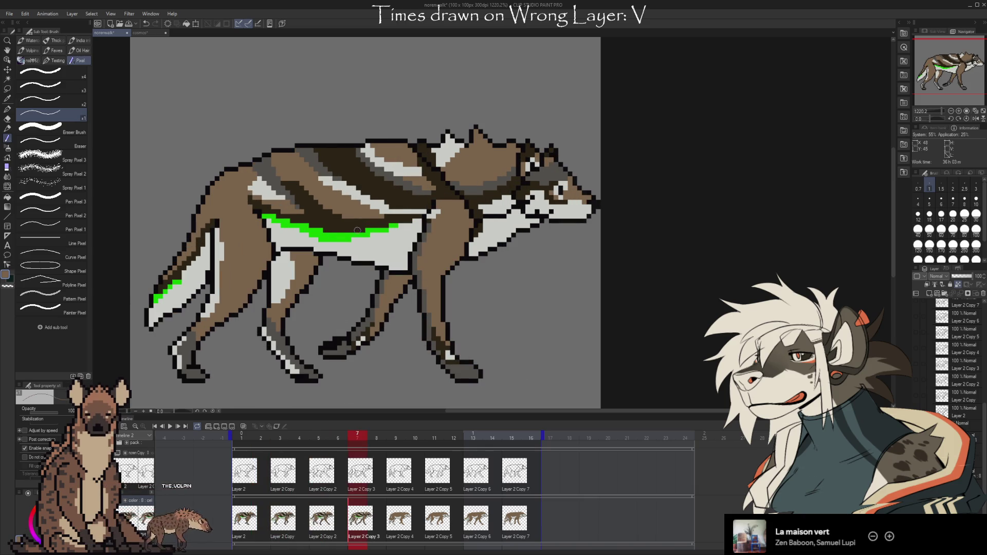
pyautogui.press('Left')
pyautogui.press('Right')
pyautogui.press('Left')
pyautogui.press('Left')
pyautogui.press('Left')
pyautogui.press('Right')
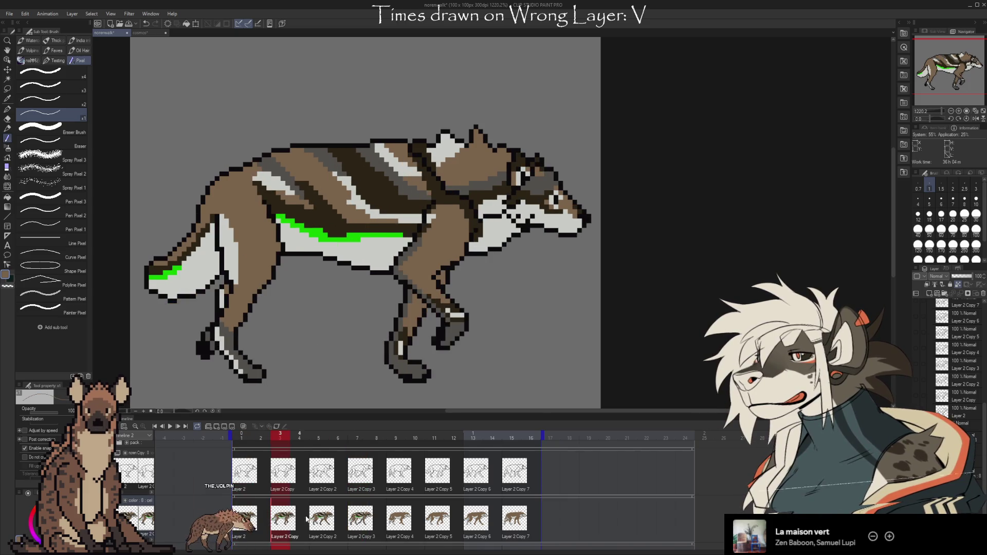
pyautogui.press('Right')
pyautogui.press('Right')
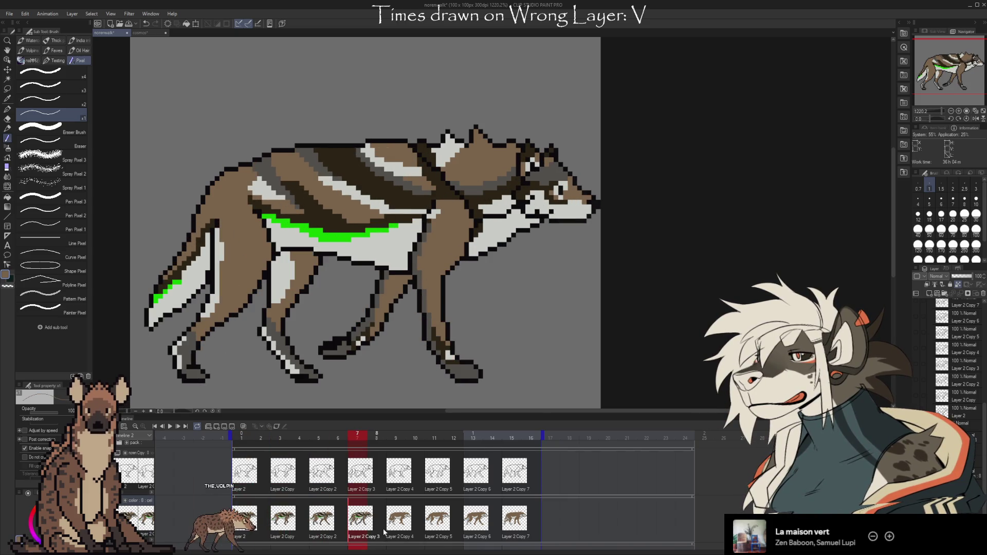
pyautogui.click(168, 428)
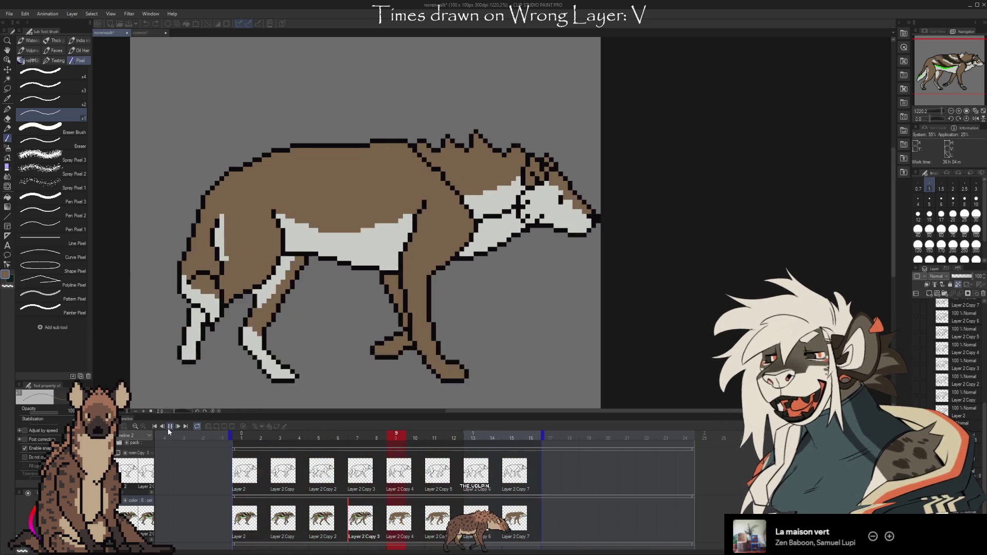
# - Stop the wolf walk playback on frame 10, then switch to the cosmos document
pyautogui.click(169, 426)
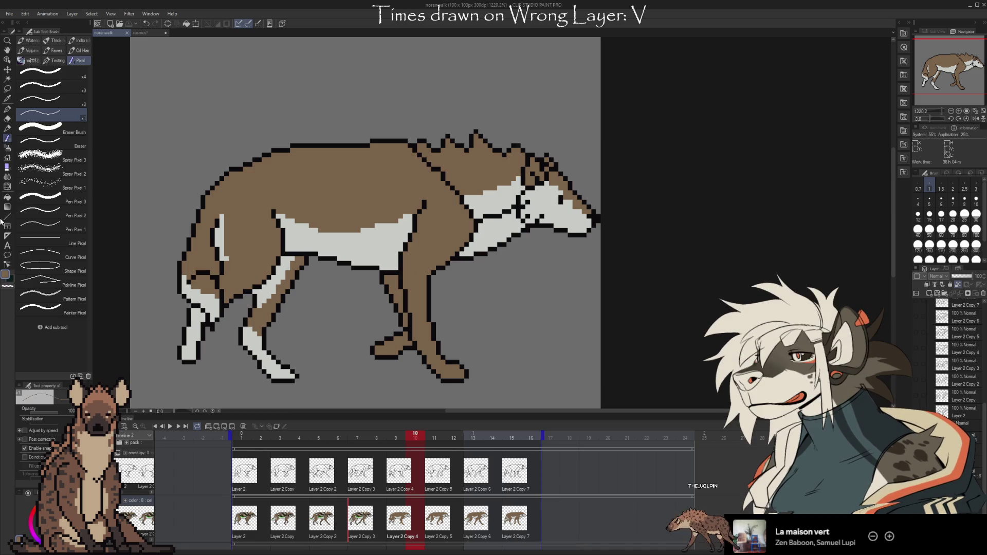
pyautogui.click(143, 33)
pyautogui.click(116, 32)
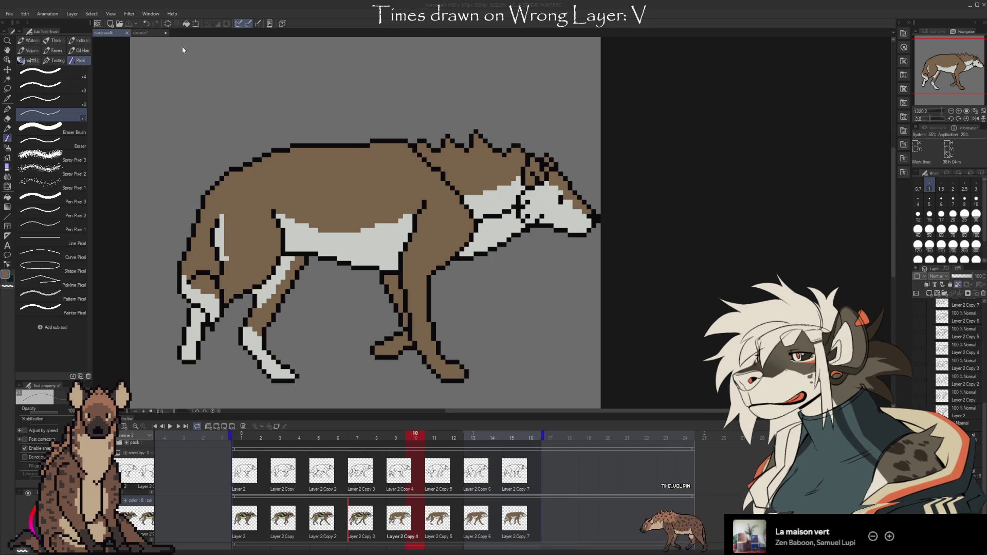
pyautogui.click(146, 33)
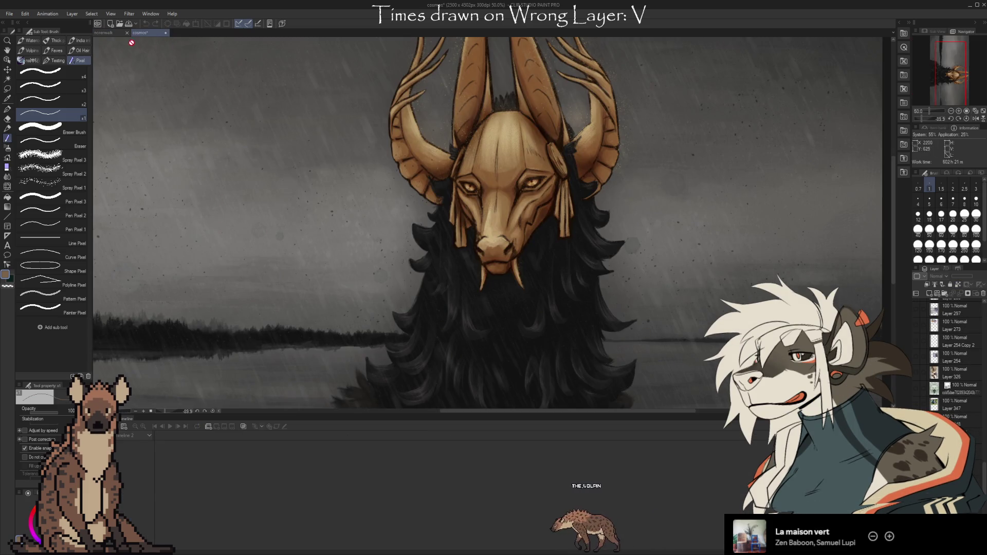
# - Check frame 2 of the wolf walk, view the cosmos painting, then return to the wolf document
pyautogui.hotkey('ctrl', 'Tab')
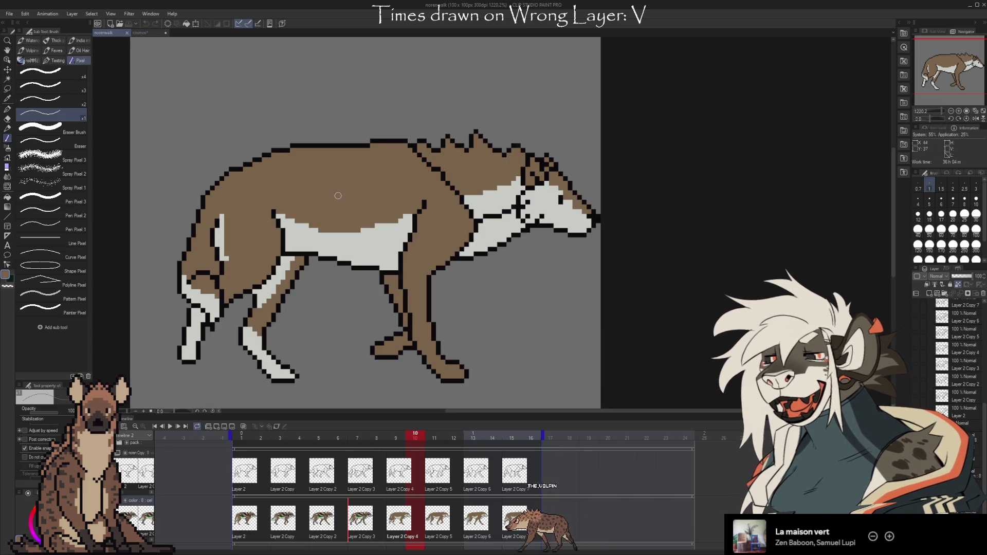
pyautogui.click(261, 436)
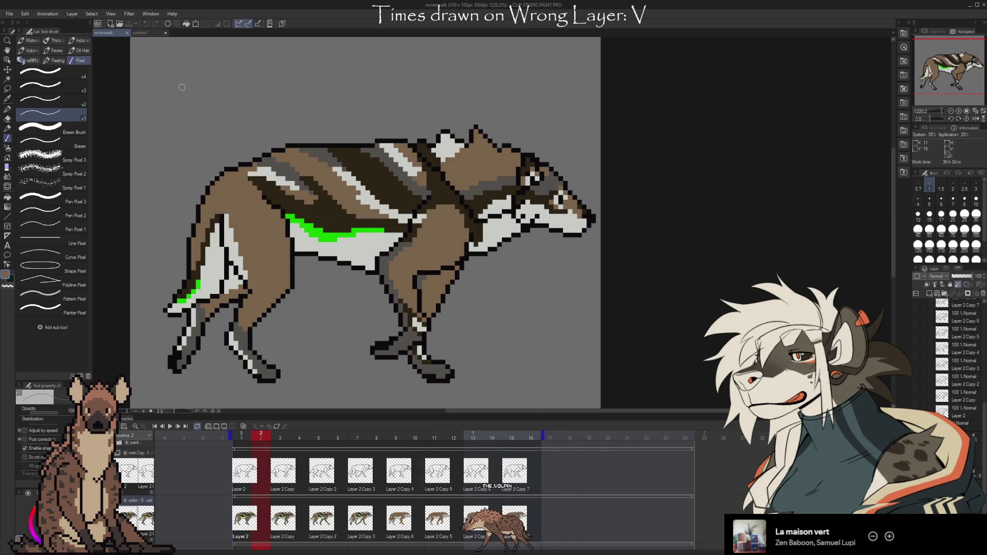
pyautogui.click(154, 34)
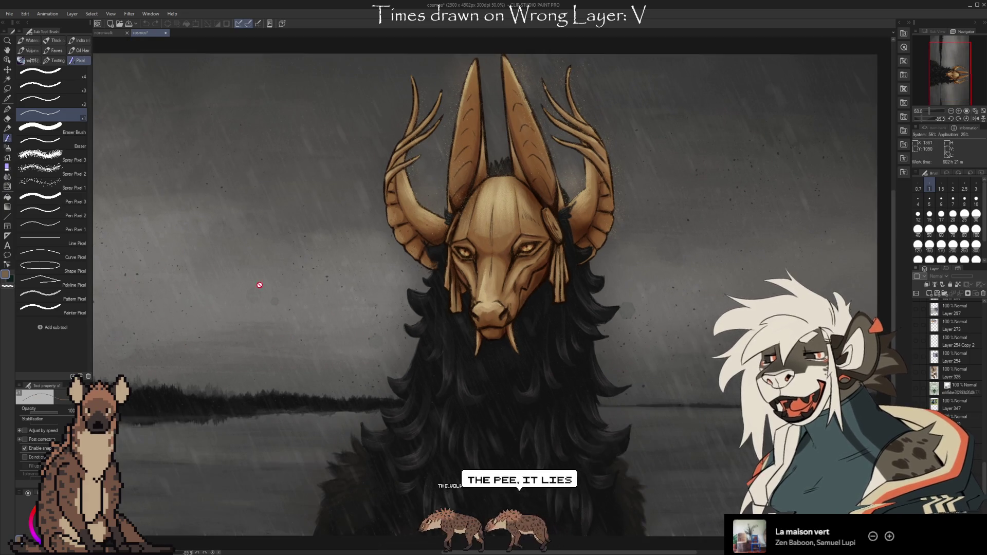
pyautogui.scroll(2, 554, 456)
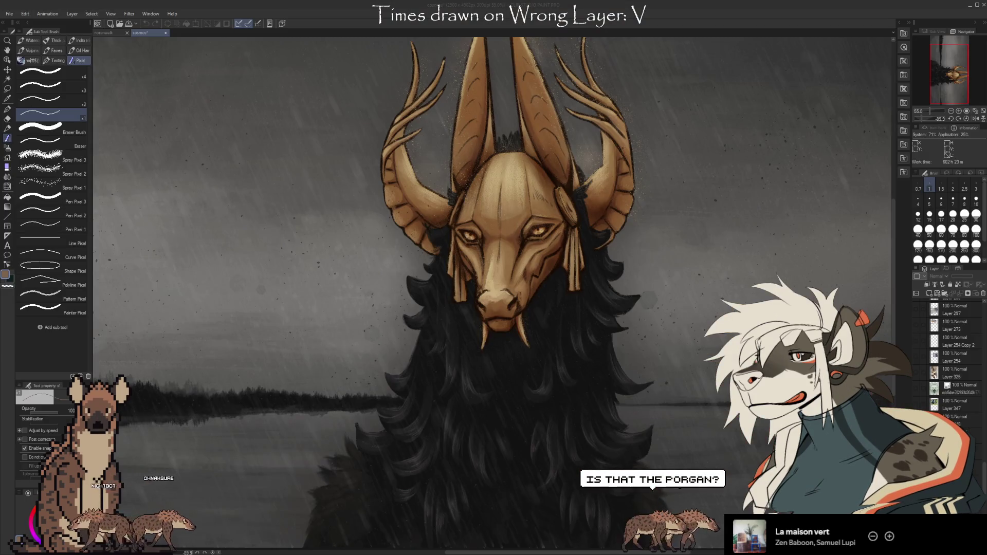
pyautogui.hotkey('ctrl', 'Tab')
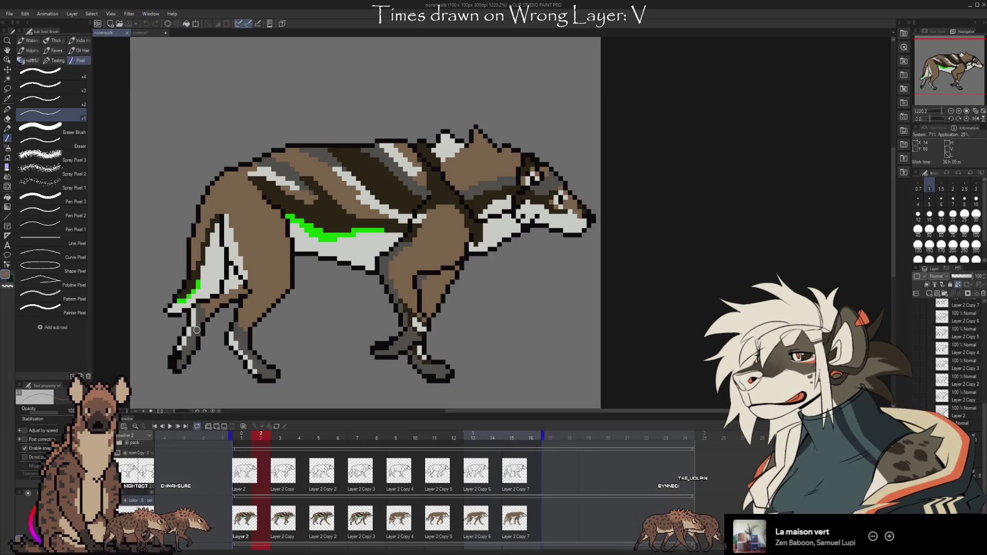
# - Show the timeline, play the walk cycle, stop on the first frame, then hide it on the cosmos document
pyautogui.hotkey('ctrl', 'shift', 't')
pyautogui.click(171, 427)
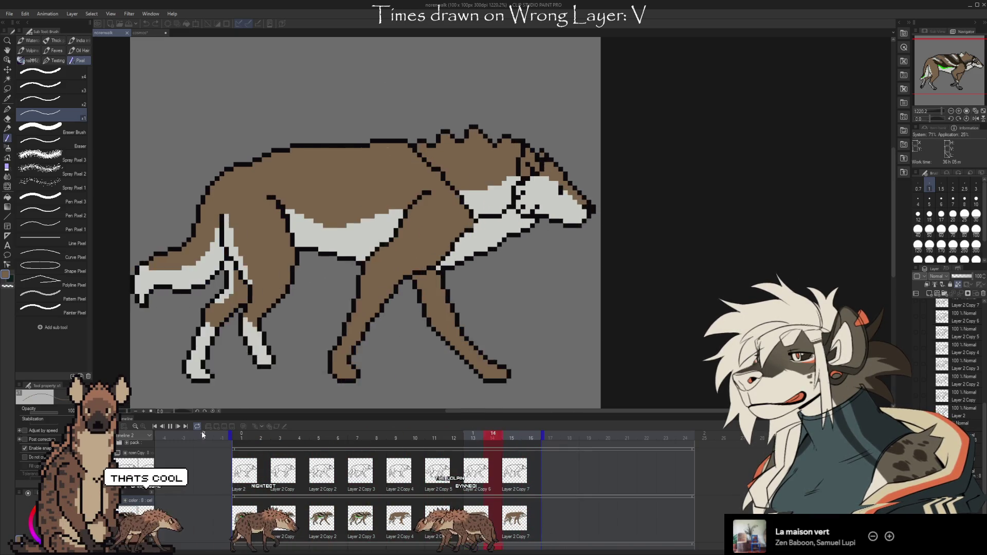
pyautogui.click(172, 428)
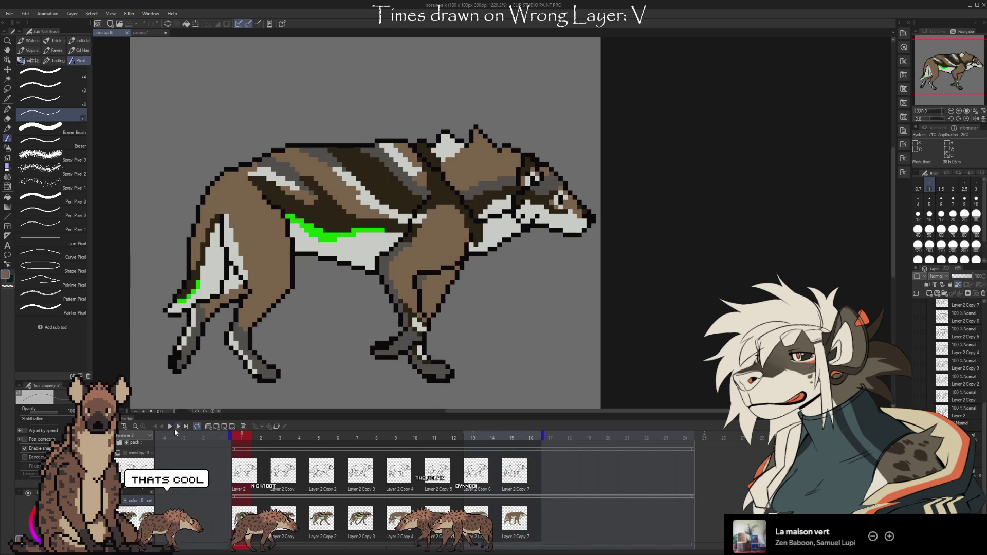
pyautogui.click(141, 33)
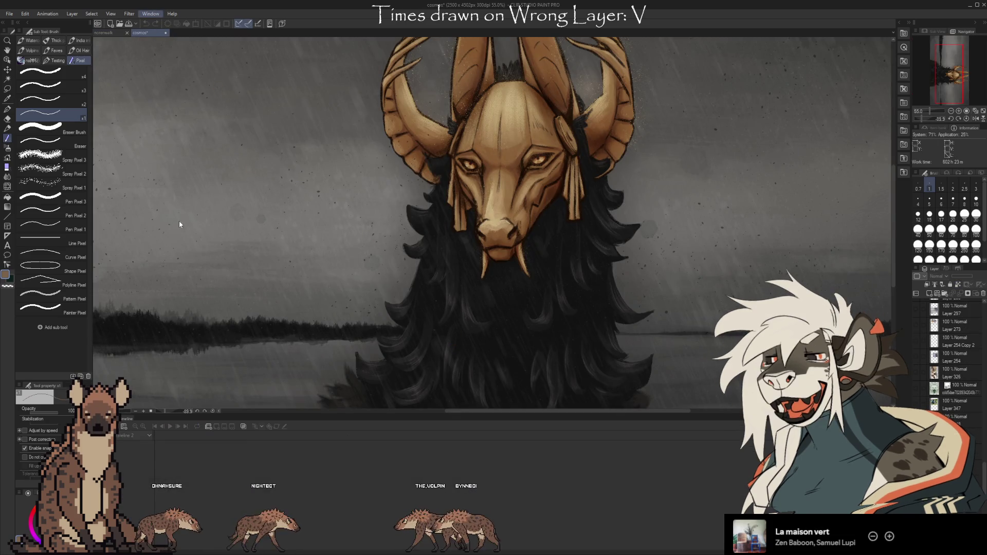
pyautogui.hotkey('ctrl', 'shift', 't')
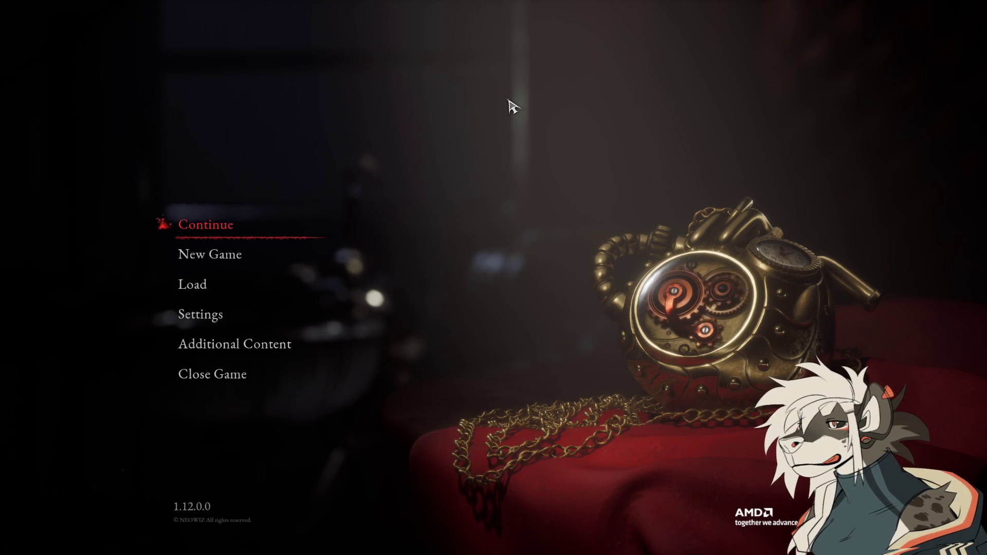
# - Continue the saved game and close the 'Jump forward while dashing' tutorial card
pyautogui.press('Return')
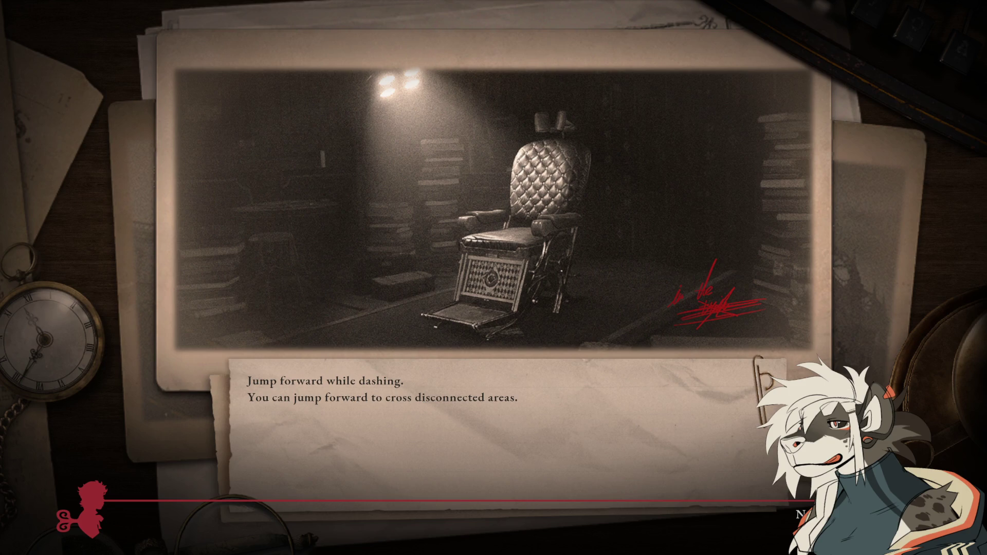
pyautogui.press('Return')
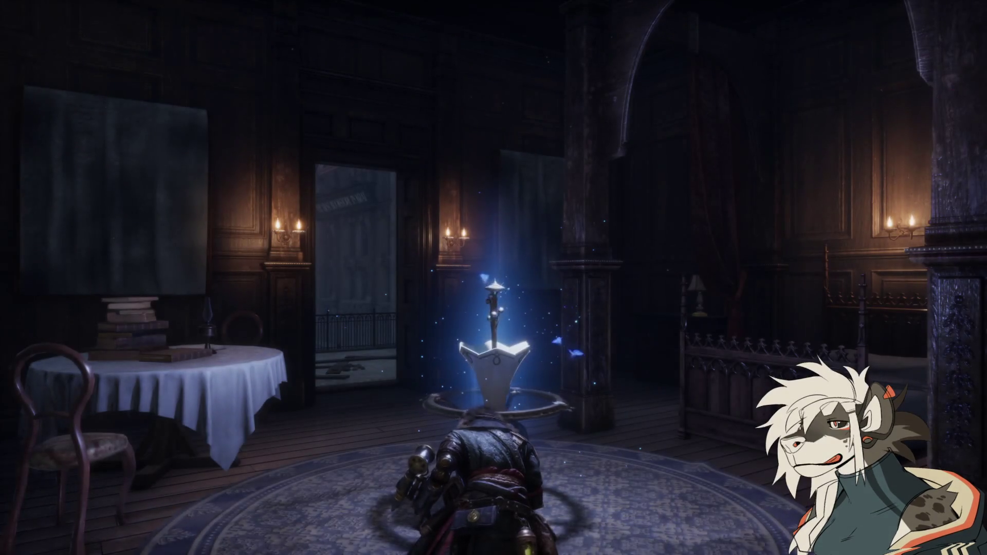
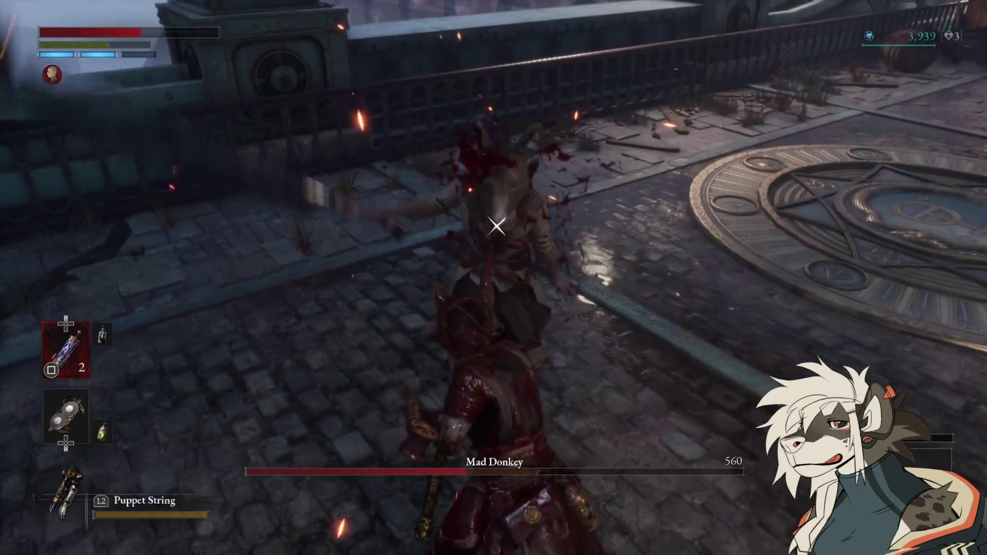
# - Heal with a Pulse Cell in the middle of the Mad Donkey fight
pyautogui.press('r')
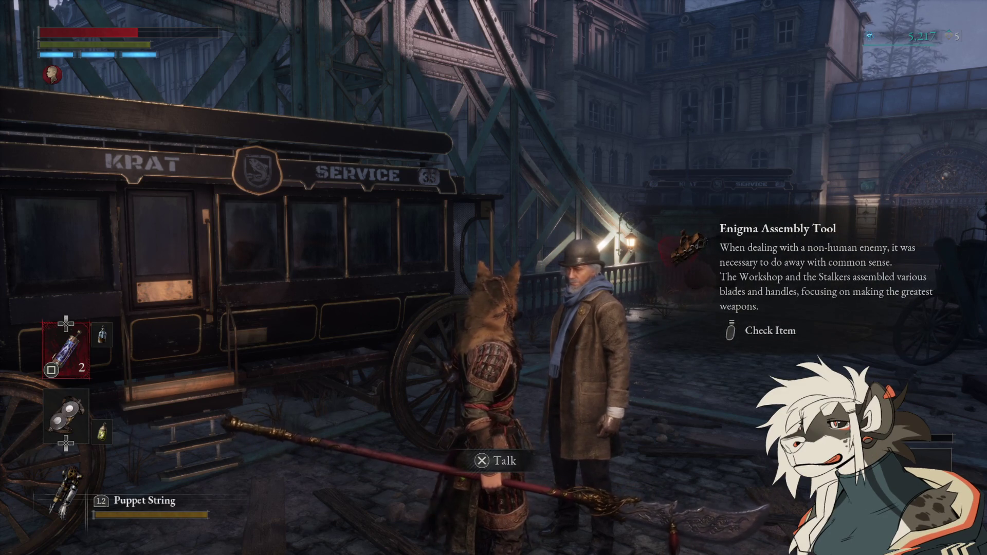
pyautogui.press('Tab')
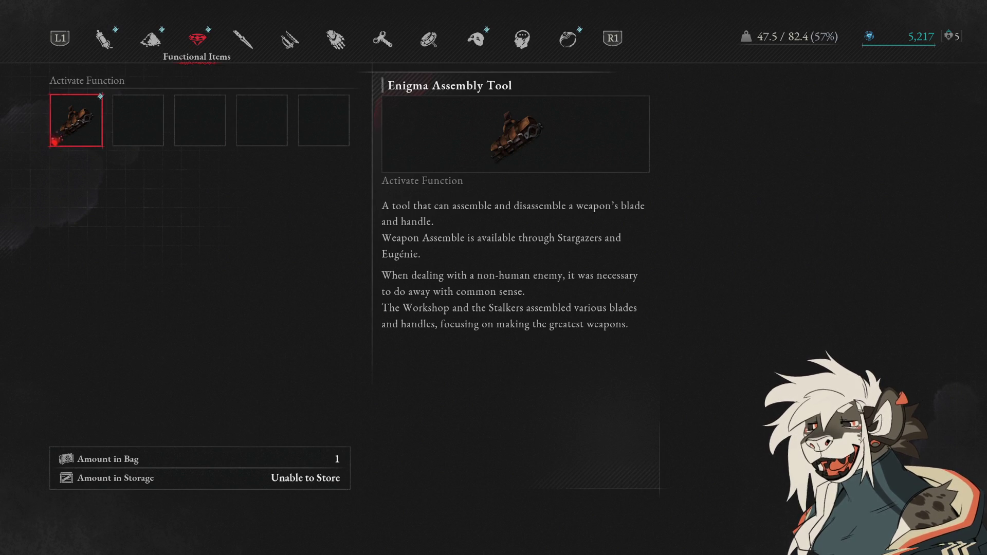
pyautogui.press('q')
pyautogui.press('q')
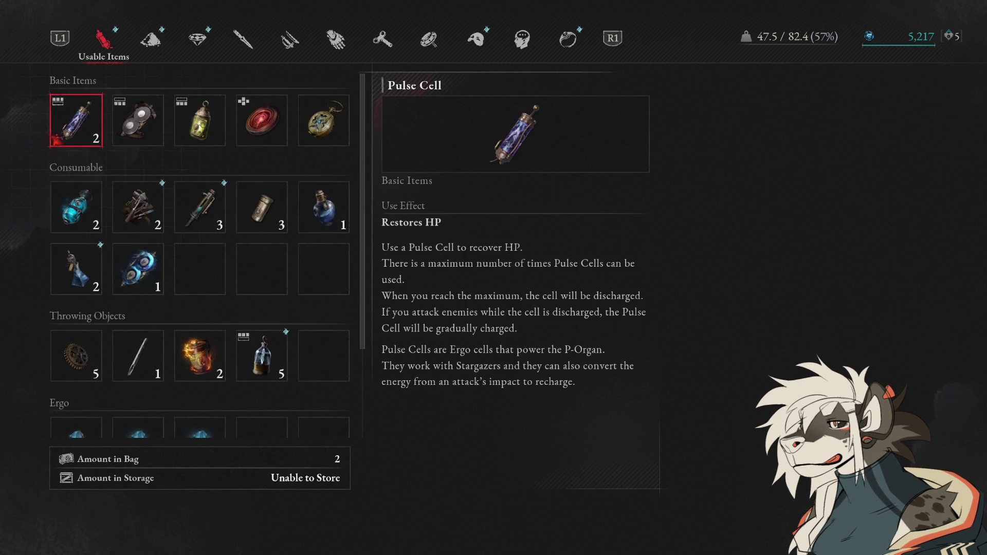
pyautogui.press('Escape')
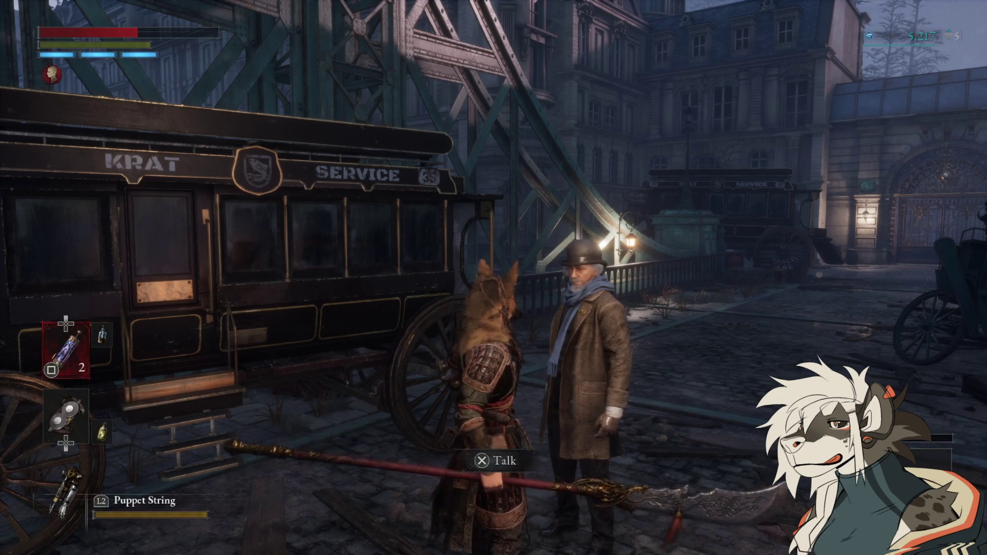
pyautogui.press('e')
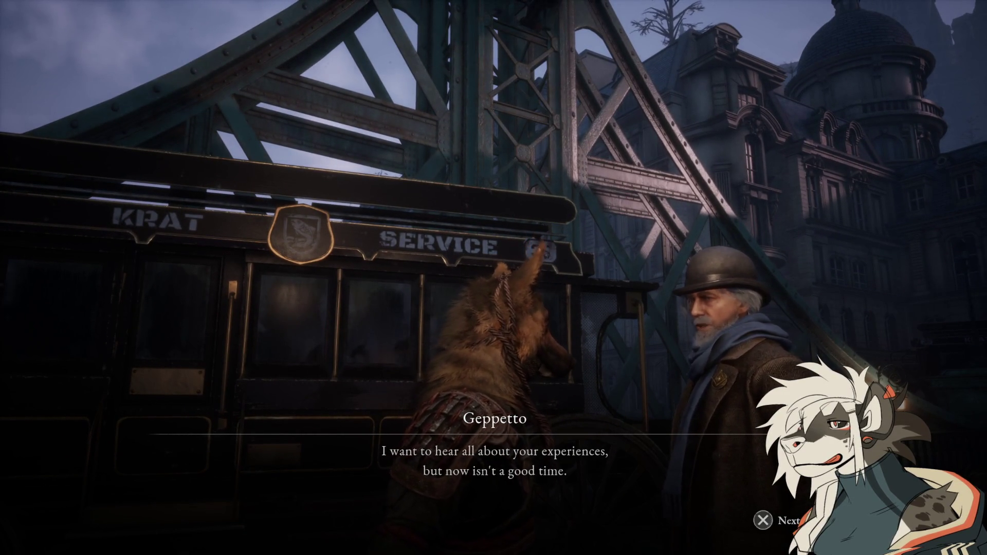
pyautogui.press('Return')
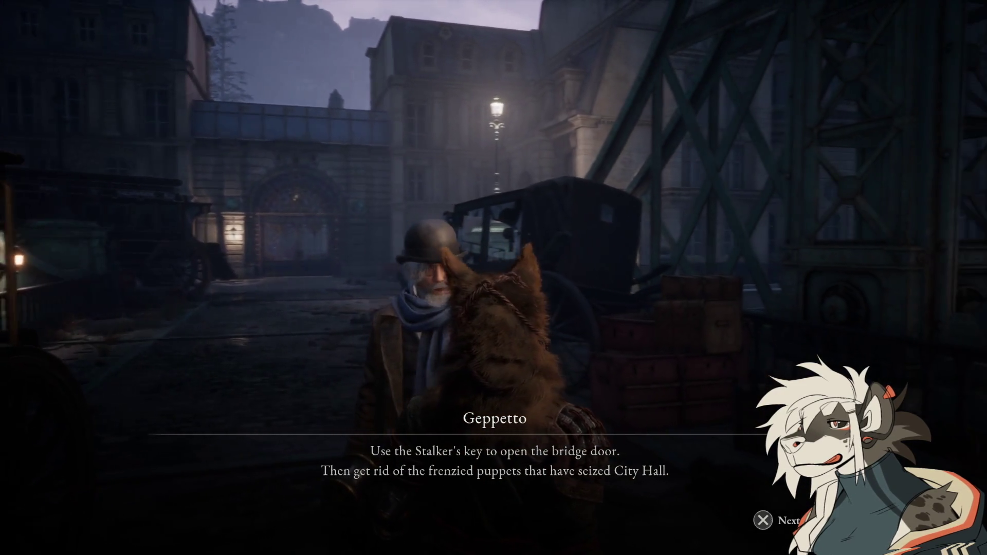
pyautogui.press('e')
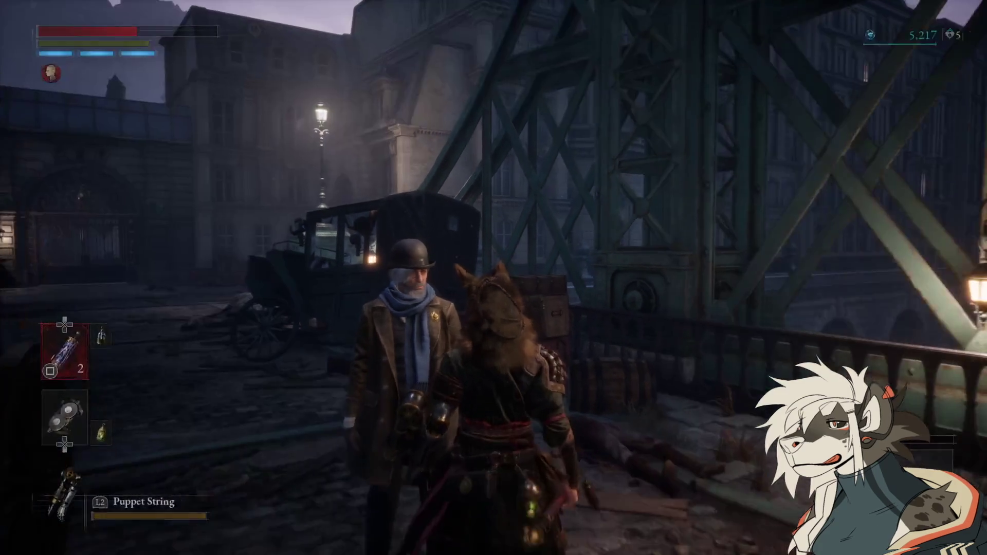
pyautogui.press('e')
pyautogui.press('e')
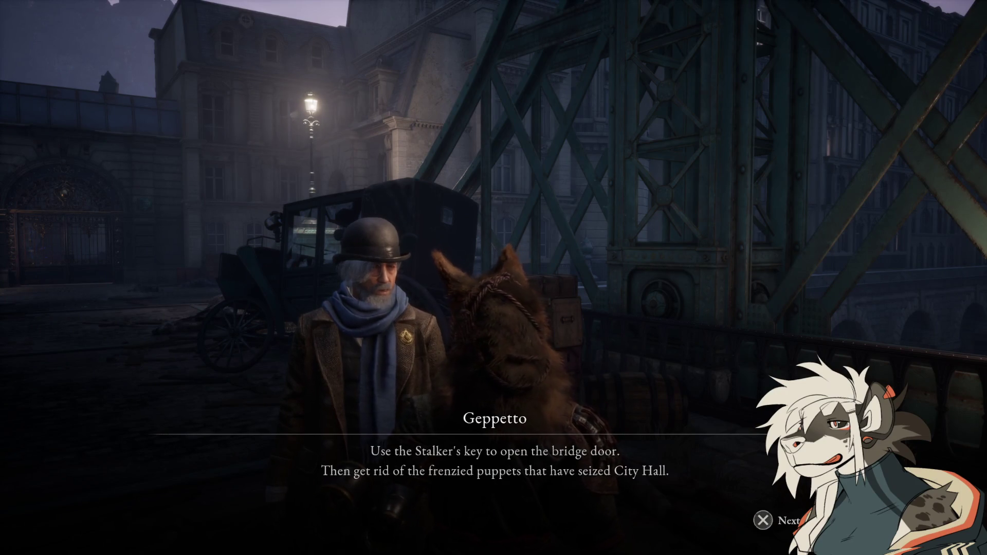
pyautogui.press('e')
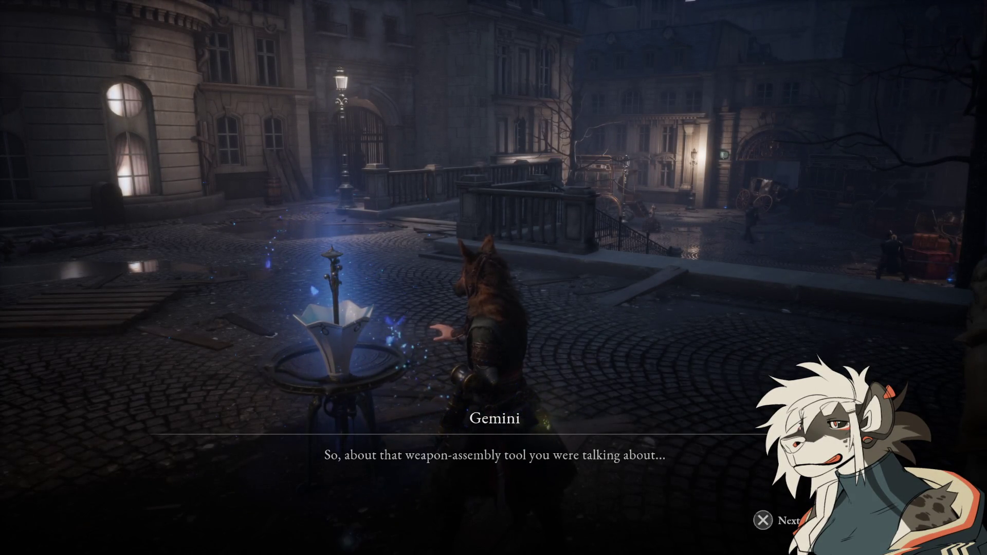
# - Finish Gemini's dialogue, choose Assemble Weapons at the Stargazer, and dismiss the Weapon Assemble tutorial
pyautogui.press('Return')
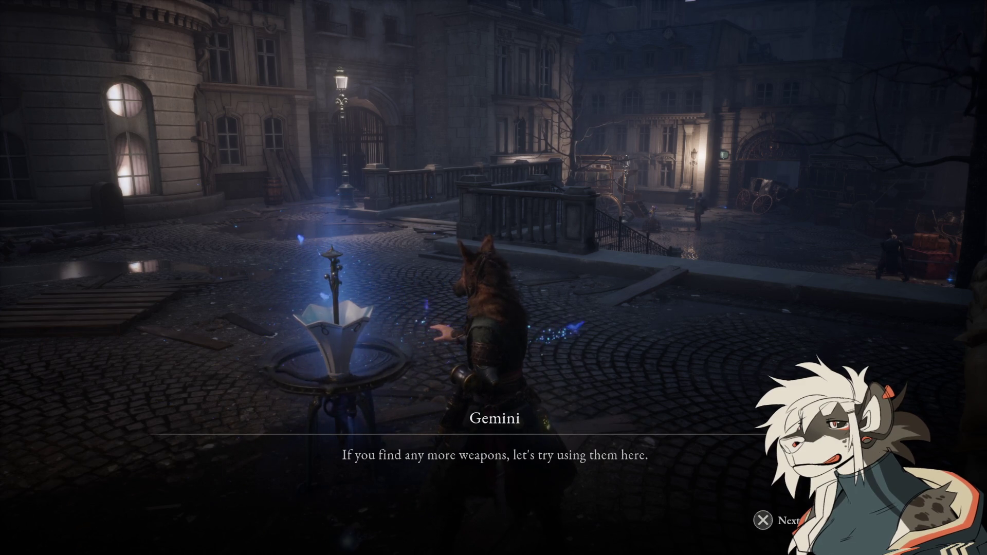
pyautogui.press('Return')
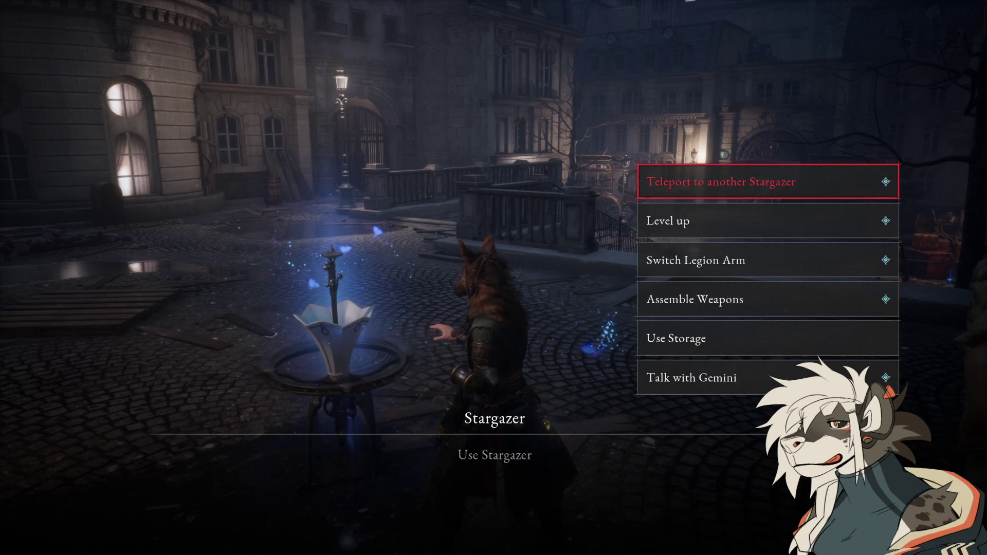
pyautogui.press('Down')
pyautogui.press('Down')
pyautogui.press('Down')
pyautogui.press('Return')
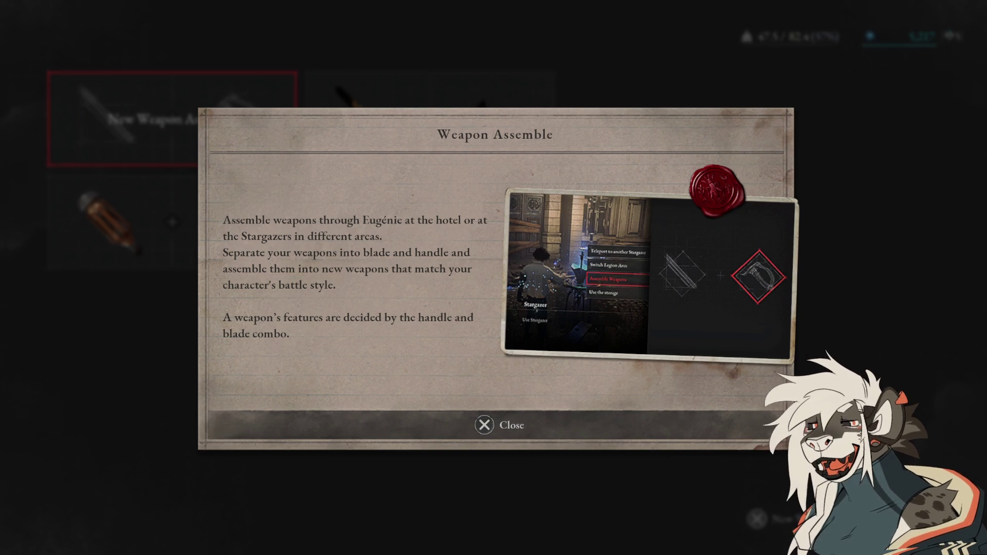
pyautogui.press('Return')
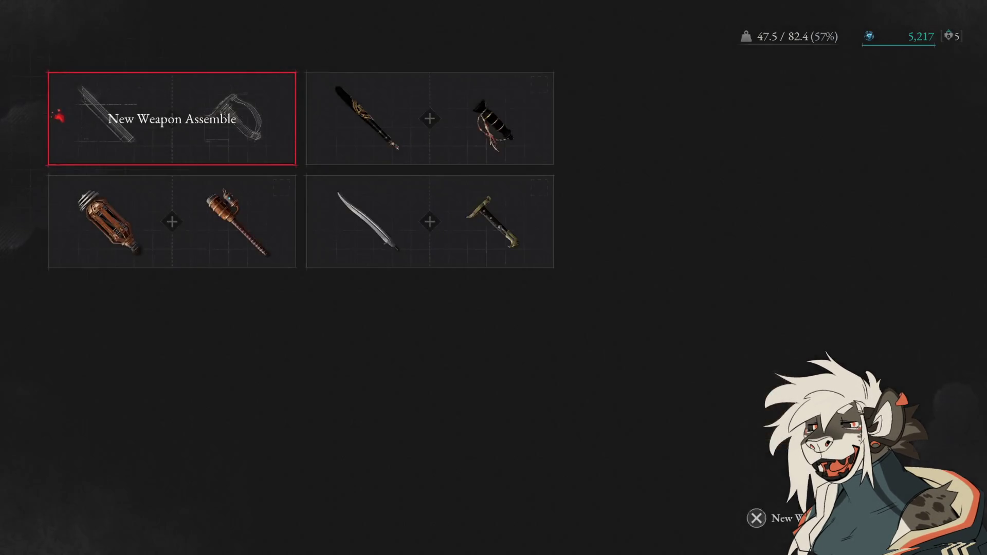
# - Browse the Krat Police Baton, Greatsword of Fate and Electric Coil Stick combinations
pyautogui.press('Right')
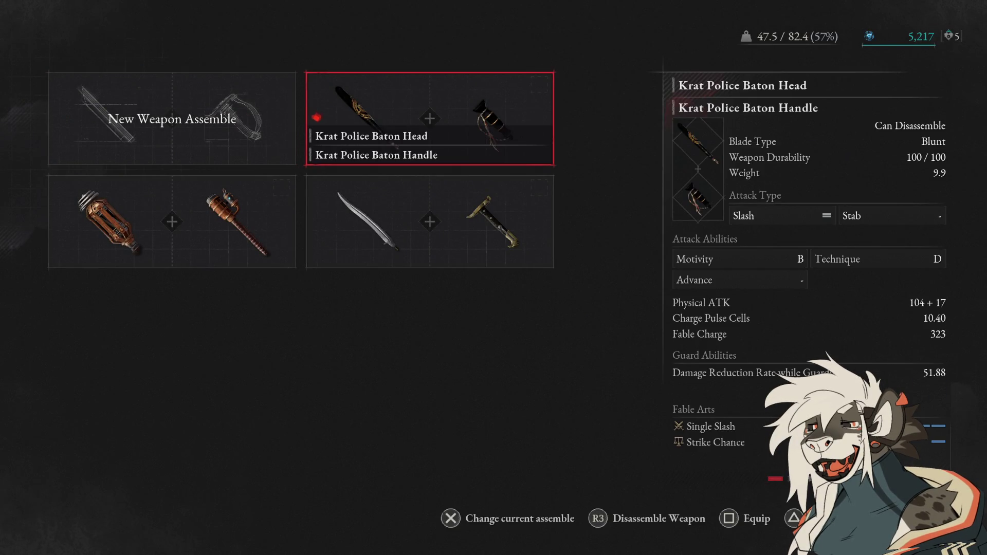
pyautogui.press('Down')
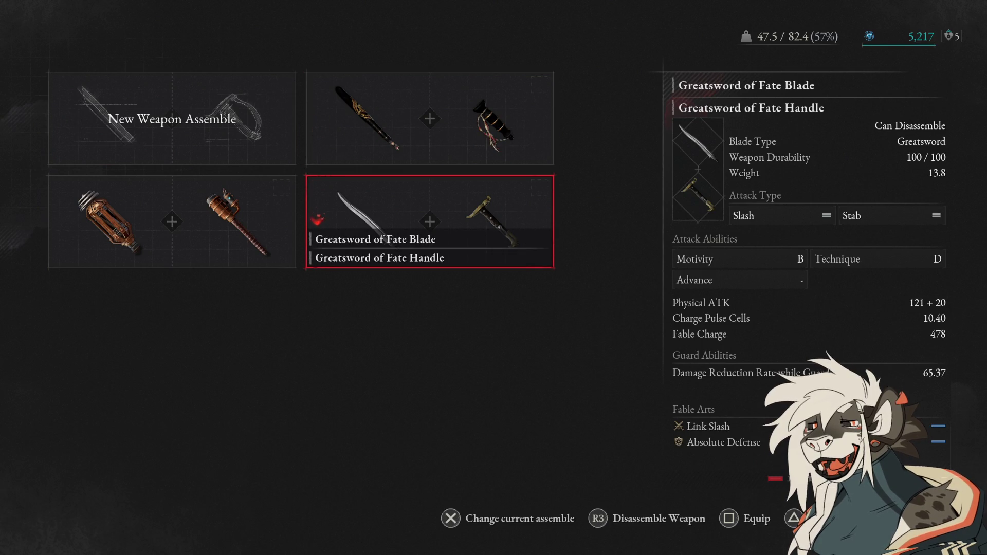
pyautogui.press('Left')
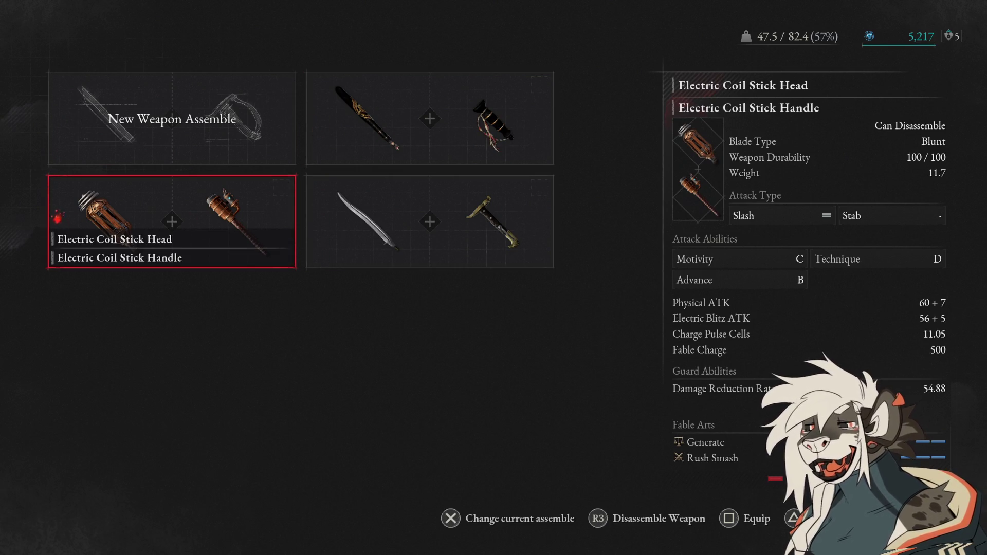
pyautogui.press('Up')
# - Start a New Weapon Assemble, compare the blade parts, then back out to the plaza
pyautogui.press('Return')
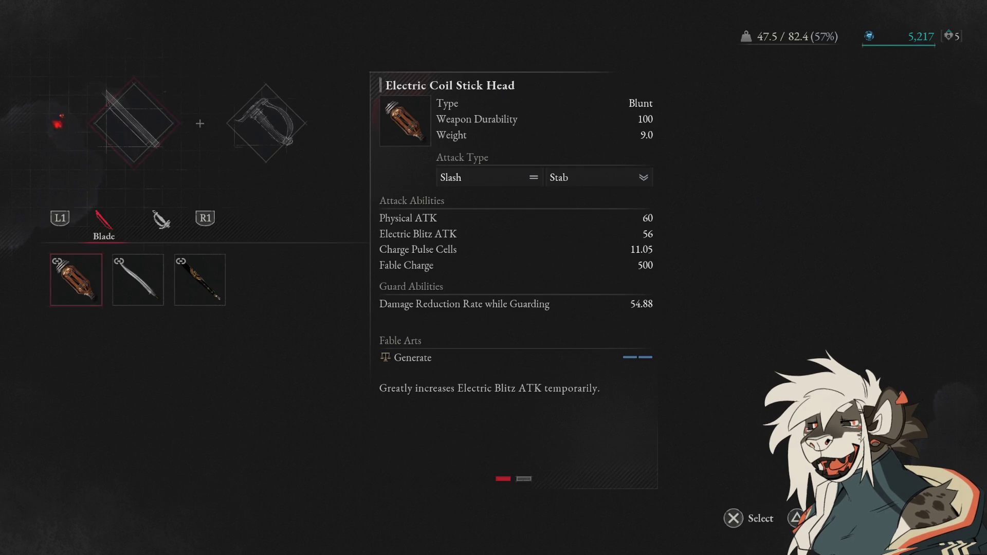
pyautogui.press('Right')
pyautogui.press('Right')
pyautogui.press('Left')
pyautogui.press('Left')
pyautogui.press('Right')
pyautogui.press('Right')
pyautogui.press('Left')
pyautogui.press('Left')
pyautogui.press('Escape')
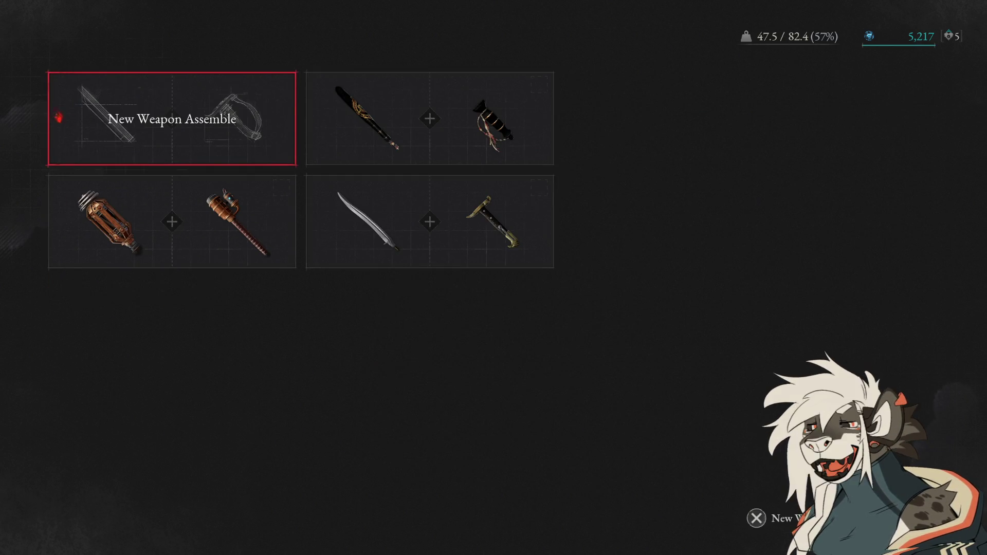
pyautogui.press('Escape')
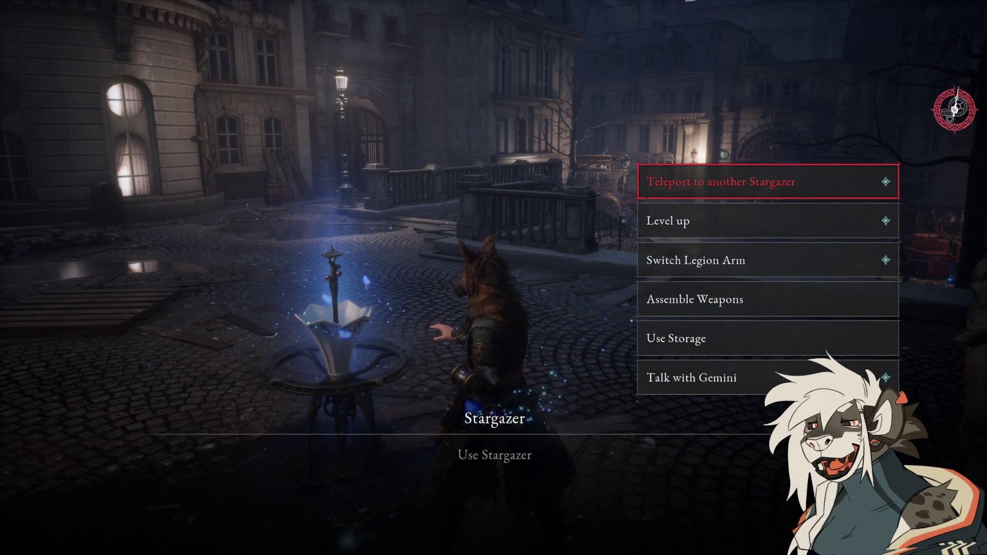
pyautogui.press('Escape')
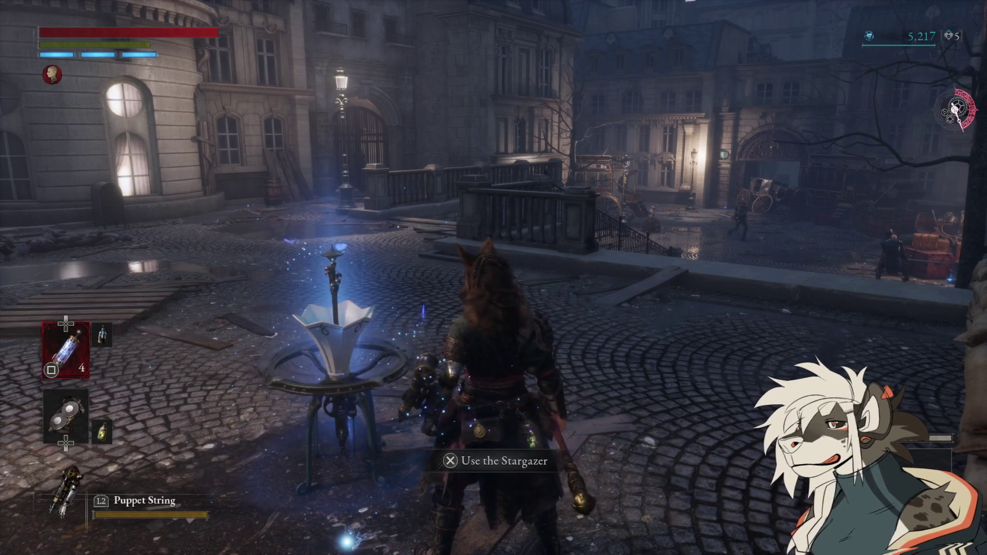
# - Unequip the Azure Dragon Crescent Glaive from weapon slot I and return to the Stargazer
pyautogui.press('Escape')
pyautogui.press('Return')
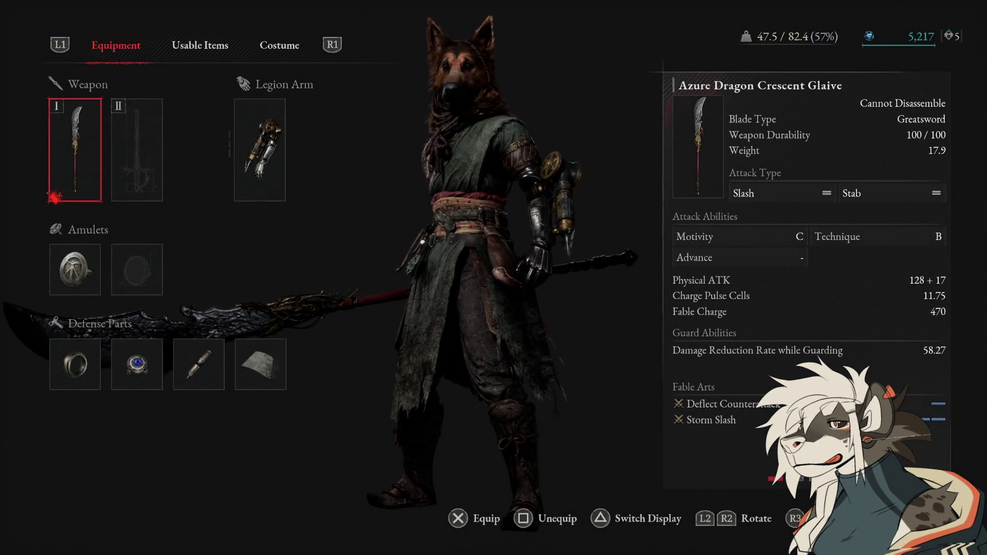
pyautogui.press('r')
pyautogui.press('Escape')
pyautogui.press('Escape')
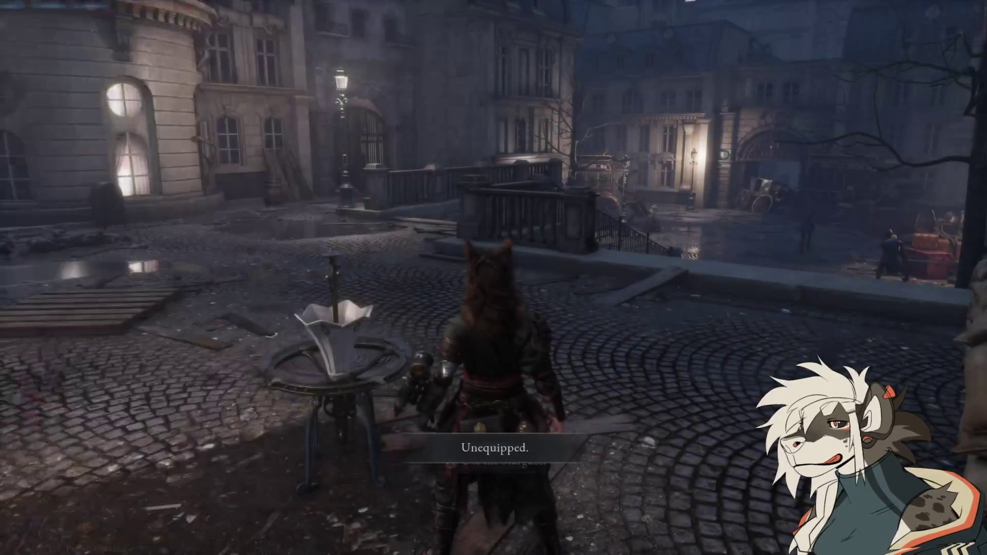
pyautogui.press('e')
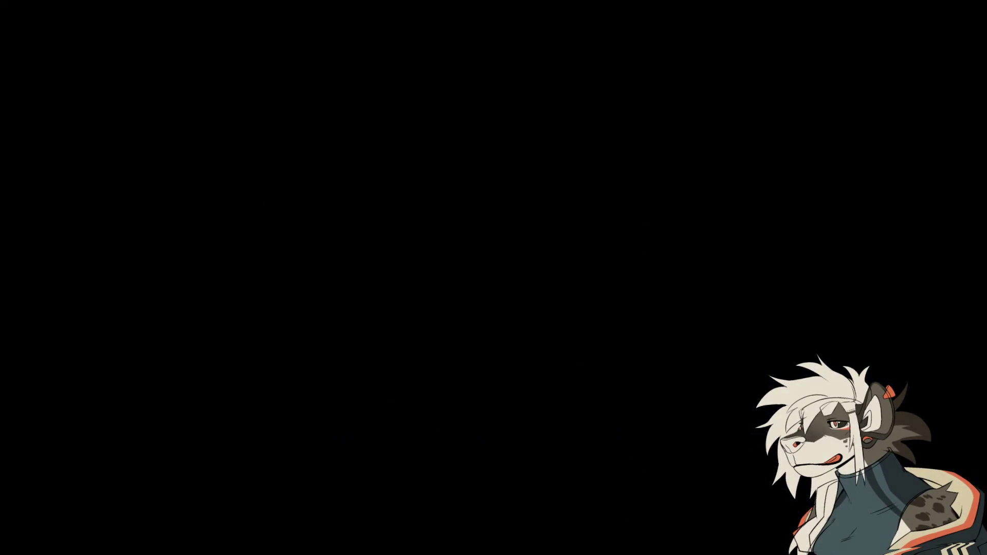
# - Open weapon assembly at the Stargazer again, then back out of it
pyautogui.press('Down')
pyautogui.press('Down')
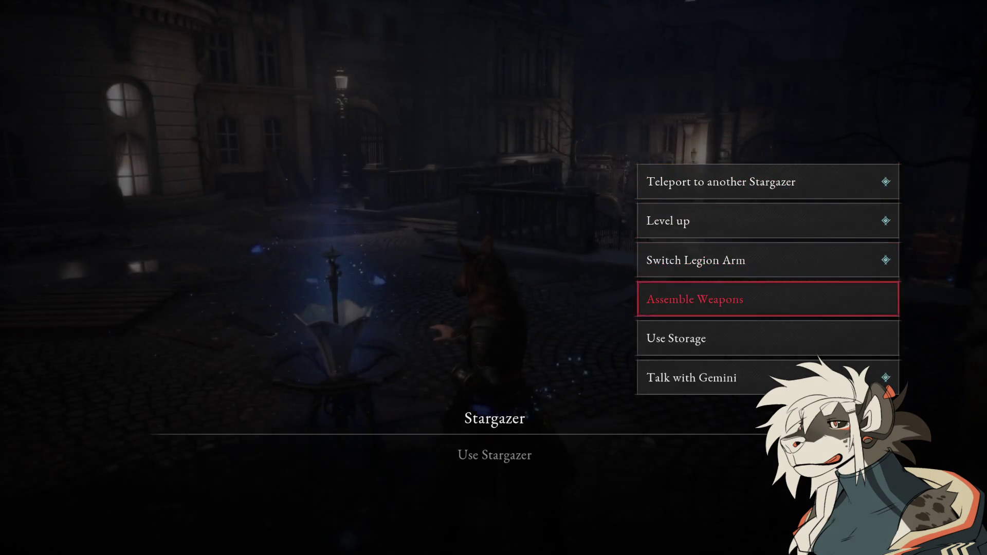
pyautogui.press('Return')
pyautogui.press('Return')
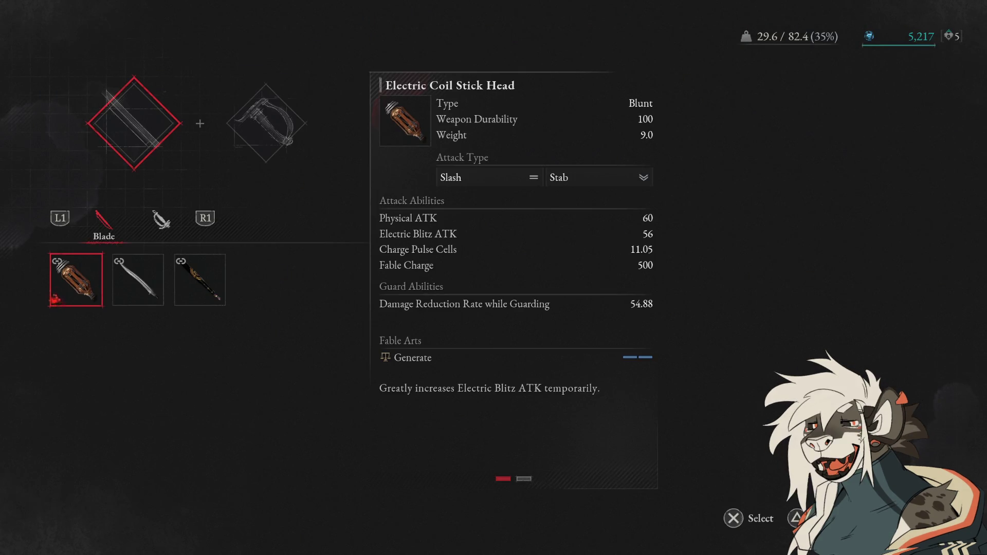
pyautogui.press('Escape')
pyautogui.press('Escape')
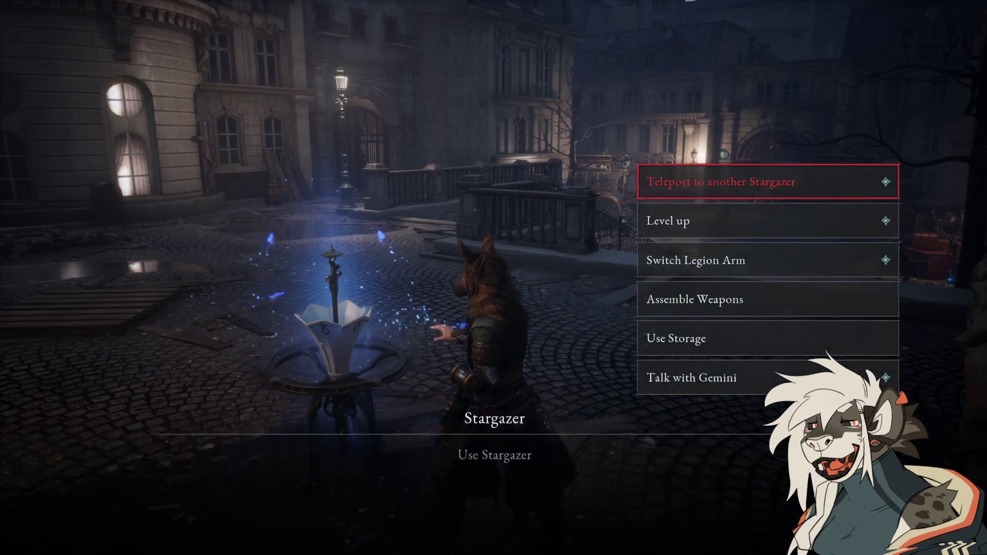
pyautogui.press('Down')
pyautogui.press('Down')
pyautogui.press('Escape')
pyautogui.press('Escape')
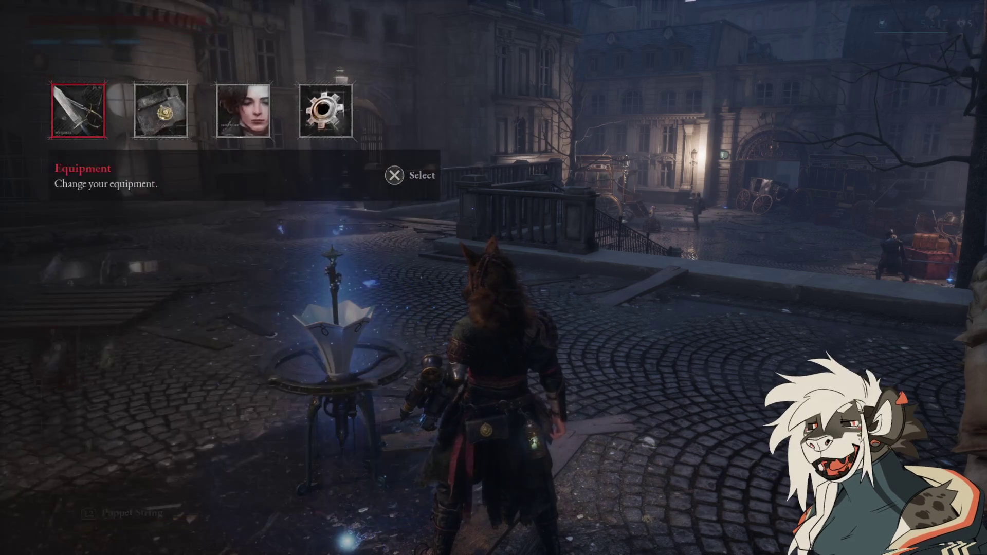
# - Keep the Azure Dragon Crescent Glaive in slot I over the Greatsword of Fate, then reopen the Stargazer
pyautogui.press('Return')
pyautogui.press('Return')
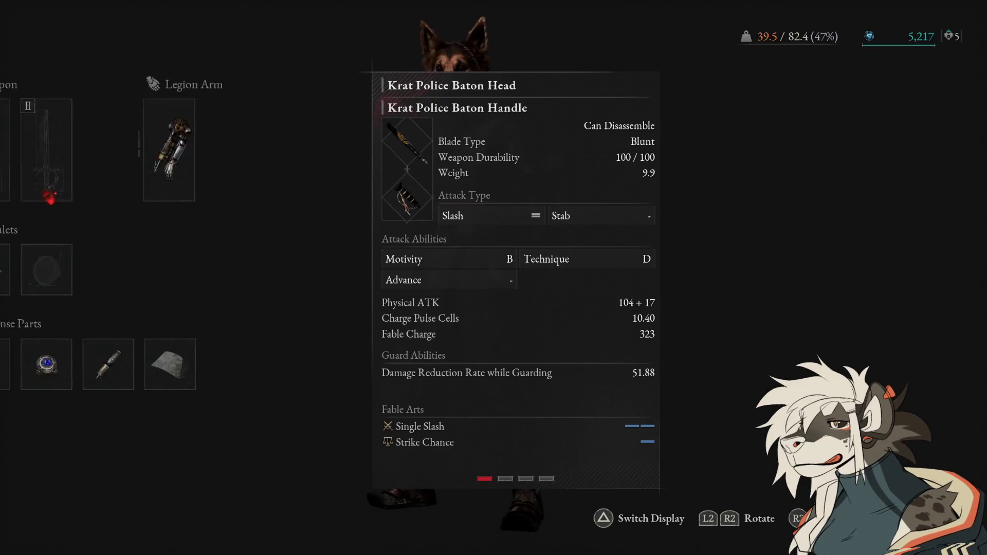
pyautogui.press('Right')
pyautogui.press('Right')
pyautogui.press('Right')
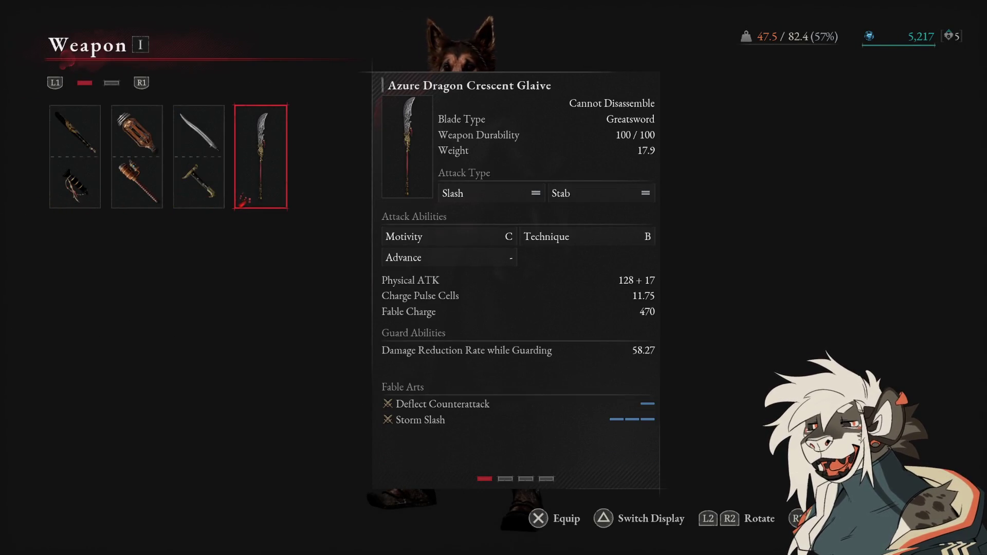
pyautogui.press('Left')
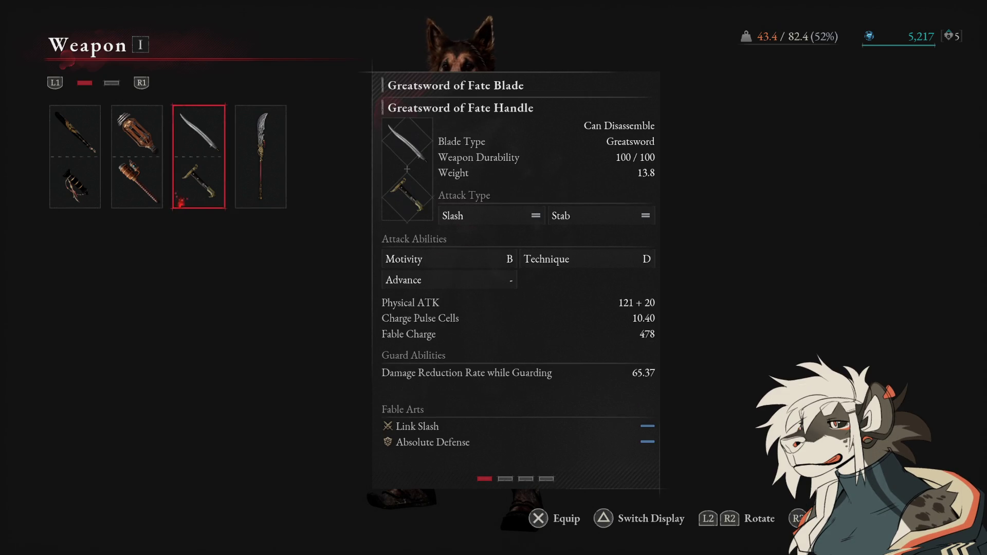
pyautogui.press('Right')
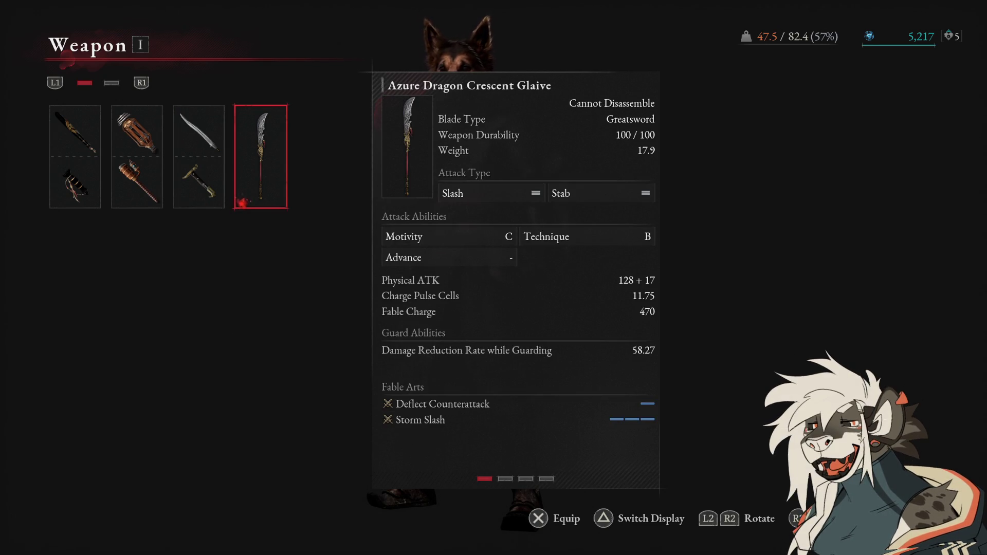
pyautogui.press('Left')
pyautogui.press('Right')
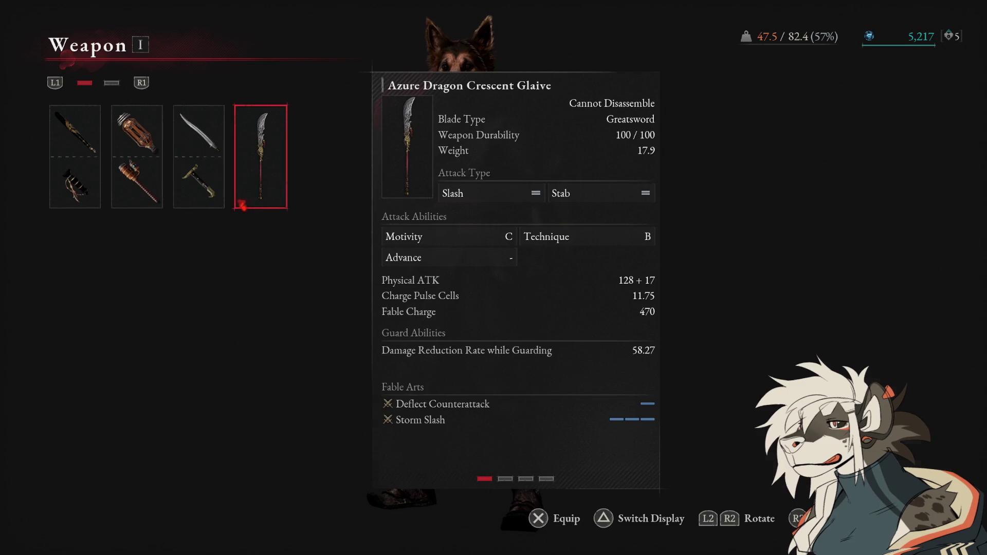
pyautogui.press('Return')
pyautogui.press('Escape')
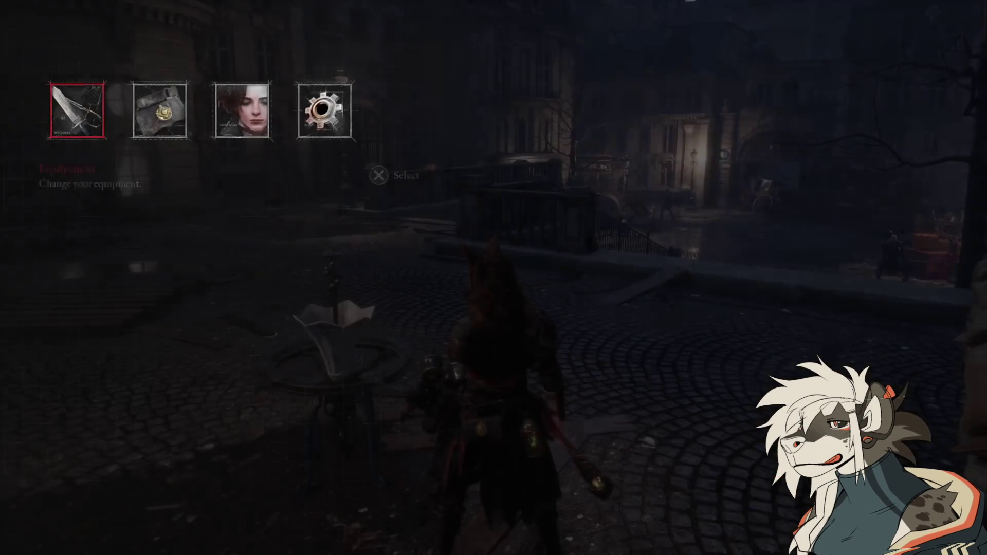
pyautogui.press('Escape')
pyautogui.press('e')
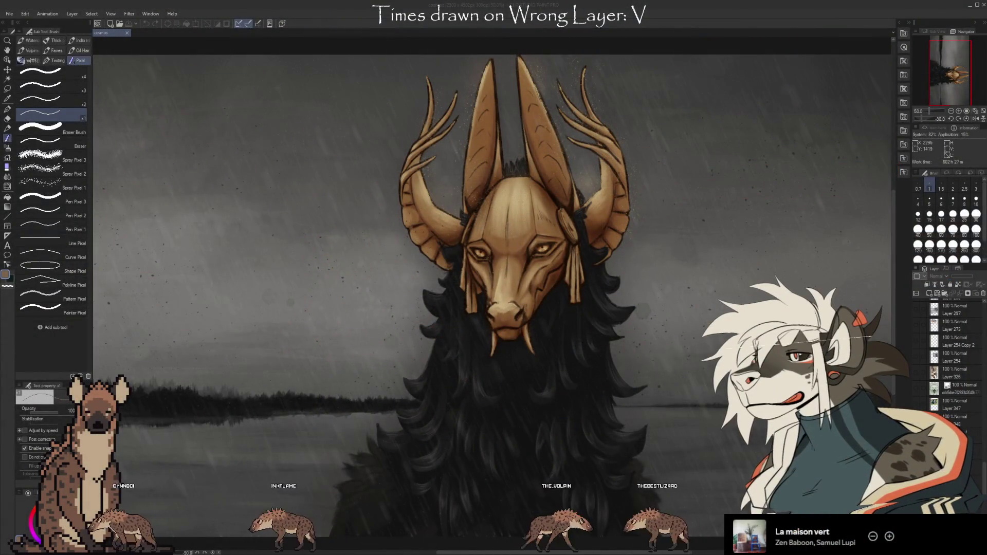
pyautogui.hotkey('alt', 'Tab')
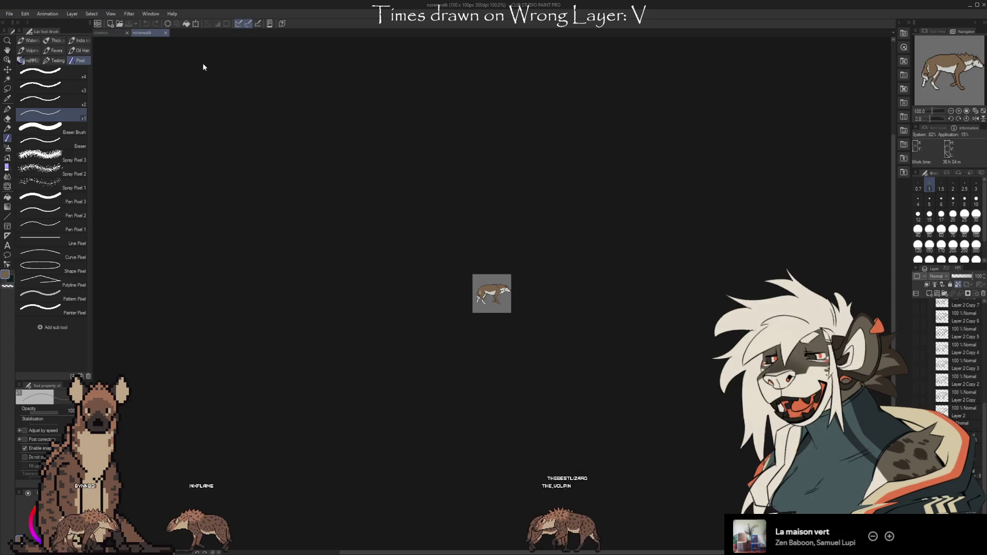
# - Fit the pixel hyena to the view, show the Timeline, and spread its frames wider
pyautogui.hotkey('ctrl', '0')
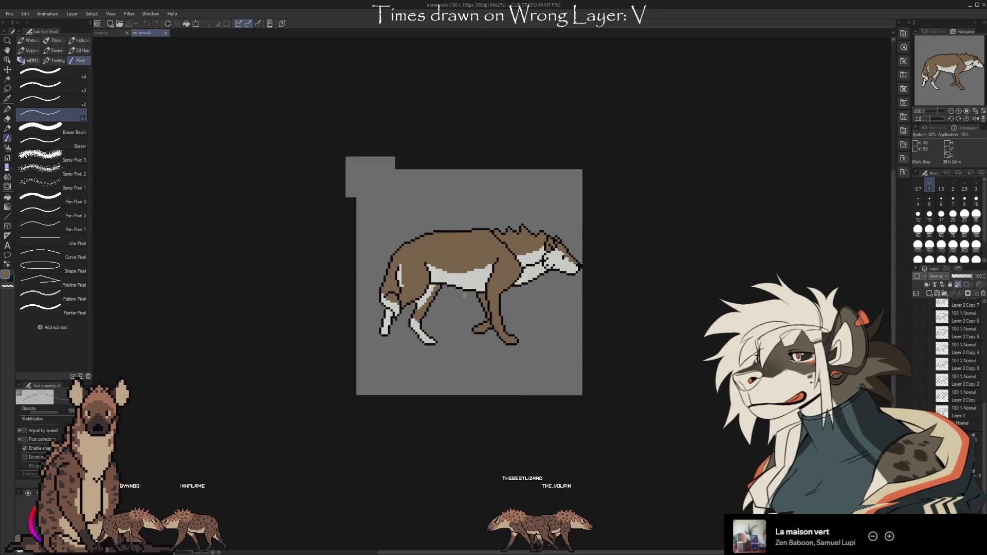
pyautogui.scroll(2, 609, 277)
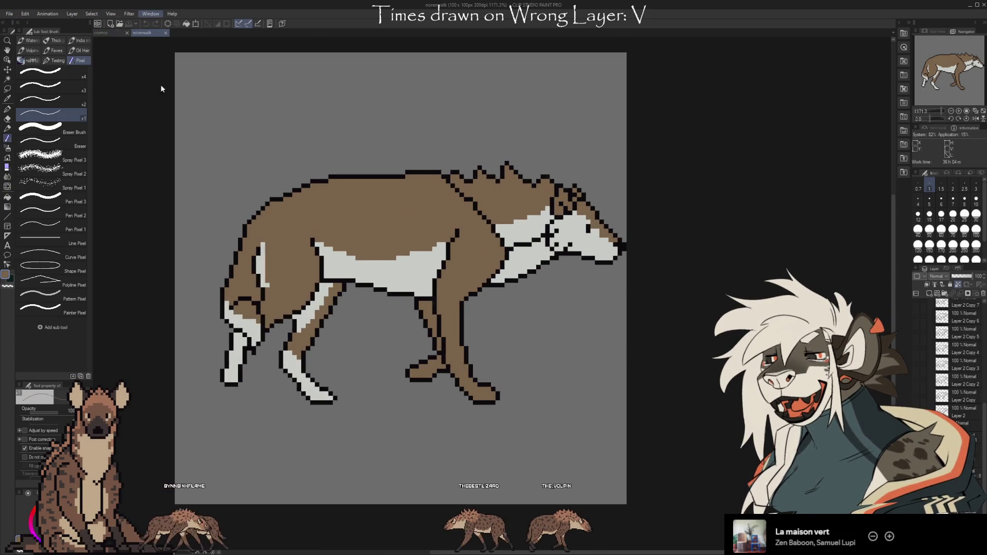
pyautogui.hotkey('ctrl', 'shift', 't')
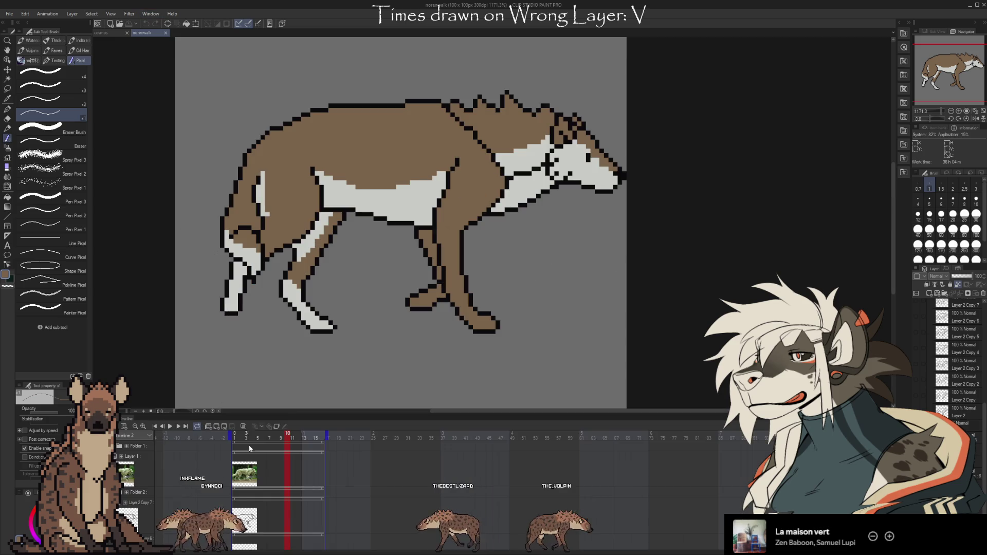
pyautogui.scroll(-6, 249, 449)
pyautogui.scroll(-3, 330, 454)
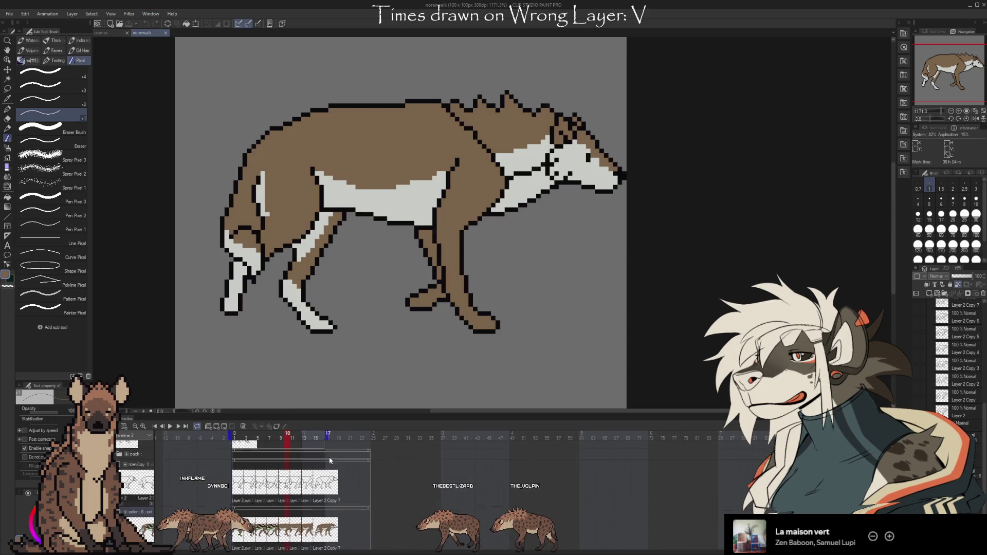
pyautogui.click(139, 424)
# - Play the hyena walk cycle from frame 1, then stop playback
pyautogui.press('Home')
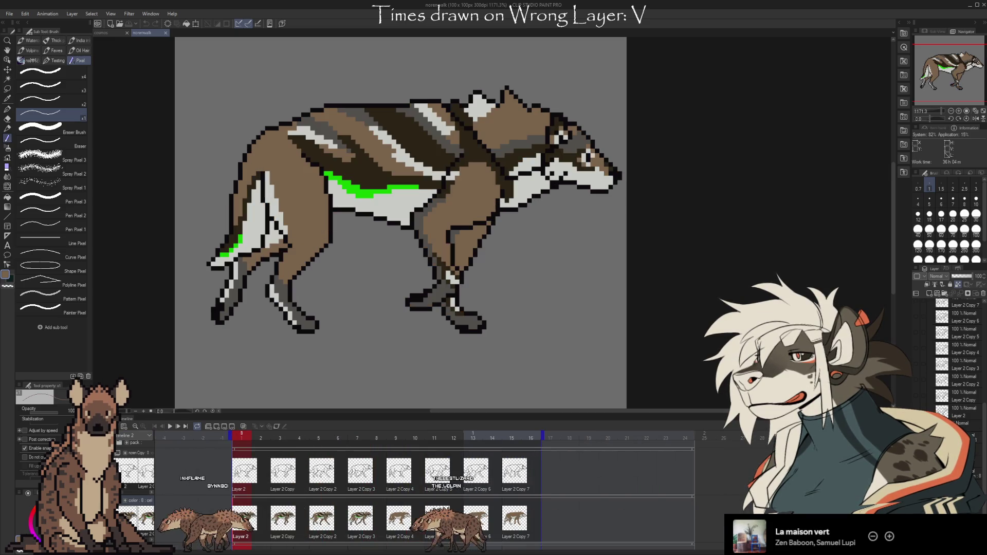
pyautogui.press('space')
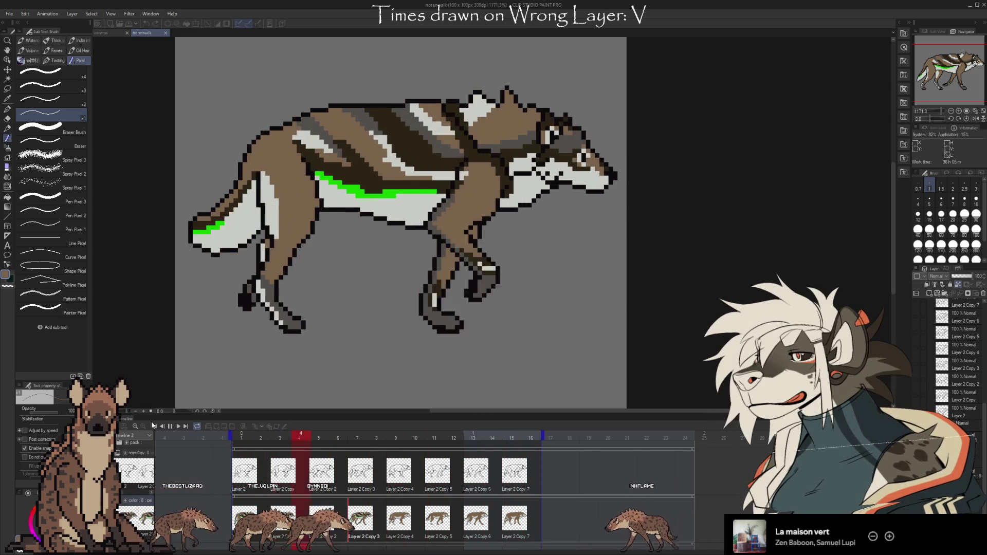
pyautogui.click(170, 426)
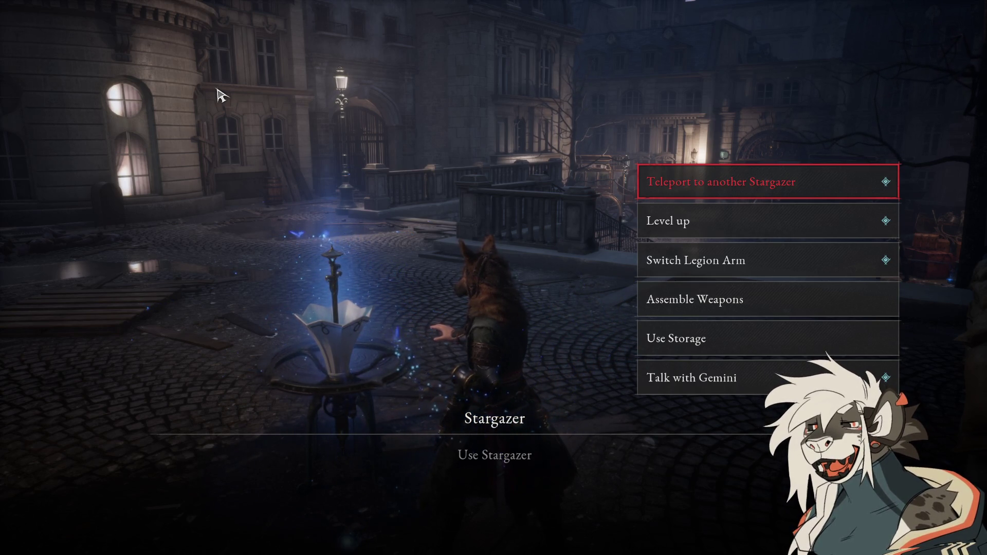
# - Open weapon assembly and compare the Krat Police Baton, Electric Coil Stick and Greatsword of Fate combinations
pyautogui.press('Down')
pyautogui.press('Down')
pyautogui.press('Down')
pyautogui.press('Return')
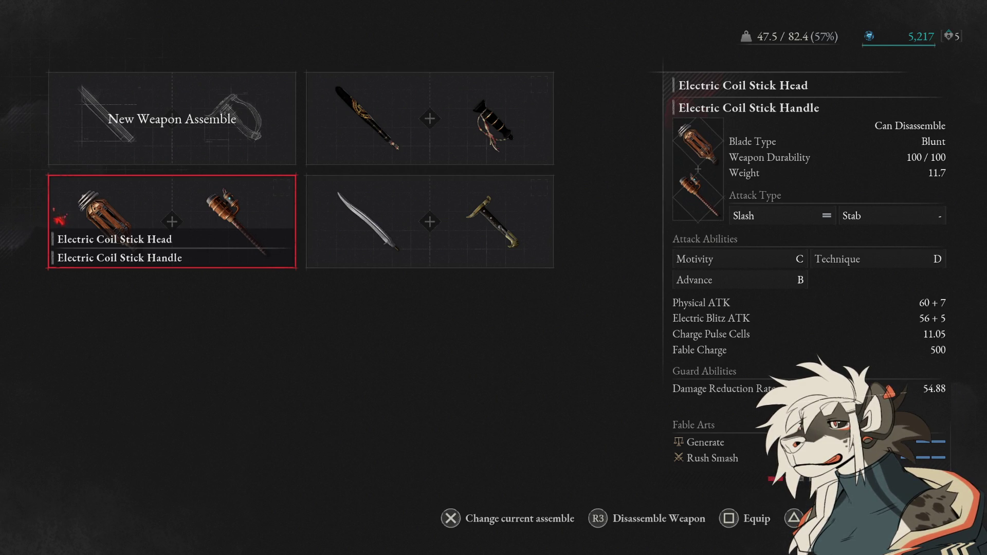
pyautogui.press('Right')
pyautogui.press('Up')
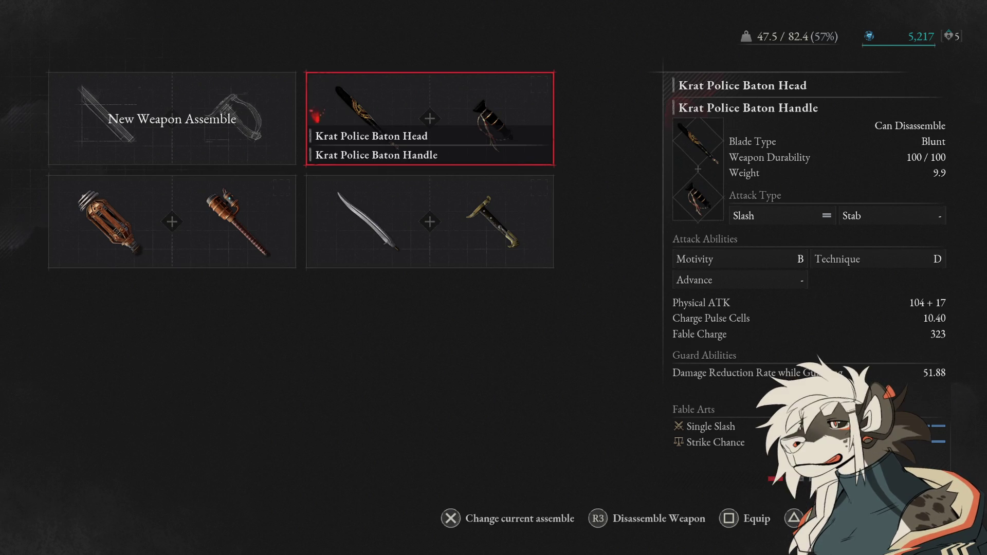
pyautogui.press('Down')
pyautogui.press('Left')
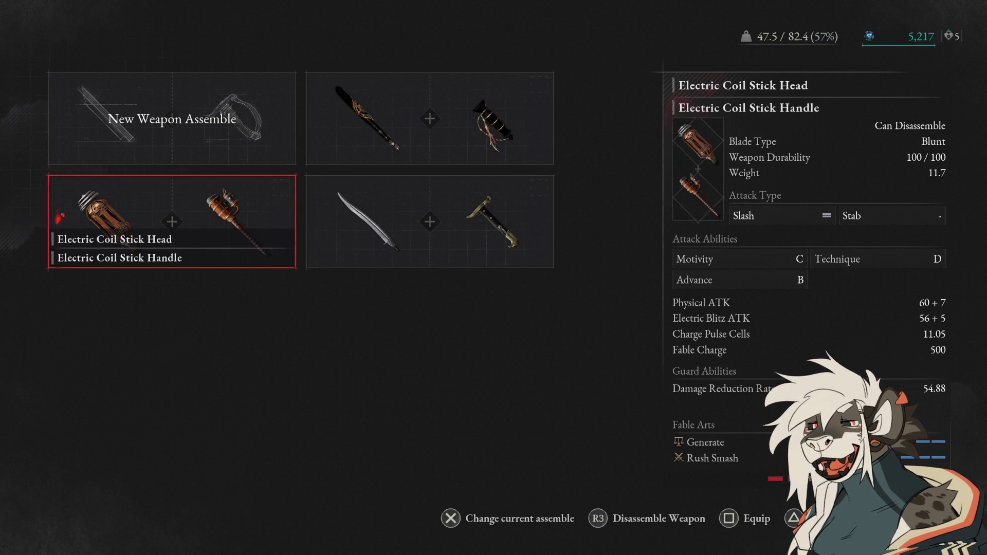
pyautogui.press('Right')
pyautogui.press('Left')
pyautogui.press('Right')
# - Open the Electric Coil Stick's parts and compare other blades against the Coil Stick Head
pyautogui.press('Up')
pyautogui.press('Down')
pyautogui.press('Left')
pyautogui.press('Return')
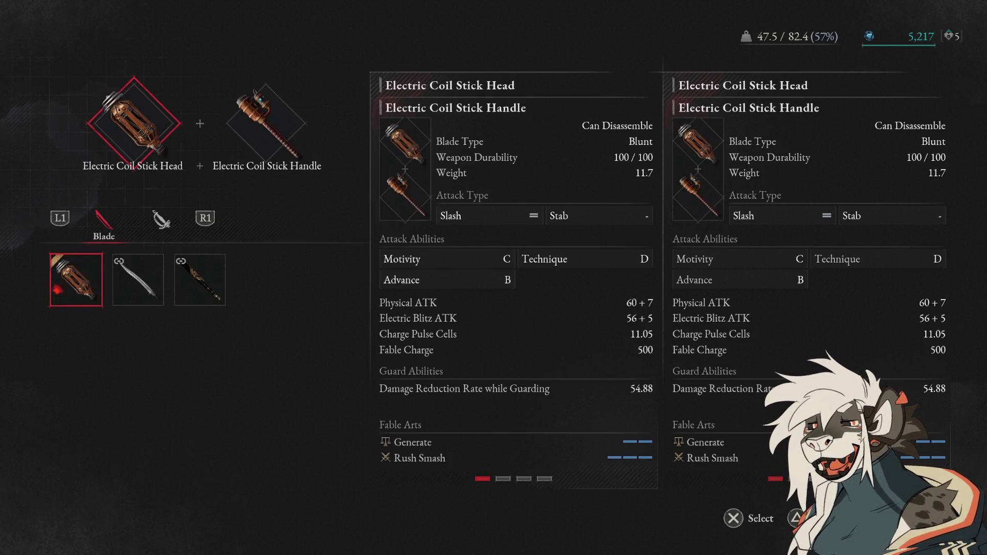
pyautogui.press('Right')
pyautogui.press('Right')
pyautogui.press('Left')
pyautogui.press('Left')
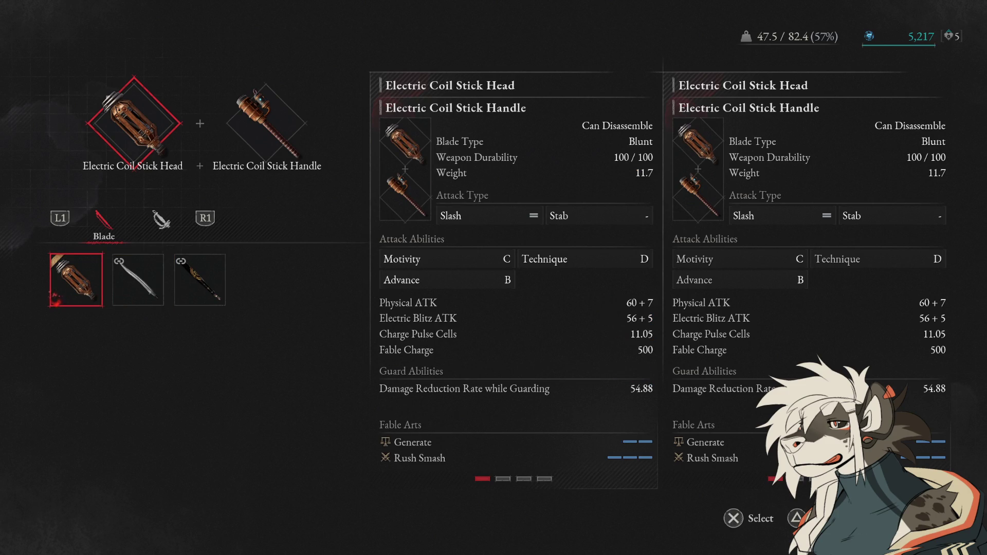
# - Compare the Greatsword of Fate and Krat Police Baton handles, then back out unchanged
pyautogui.press('e')
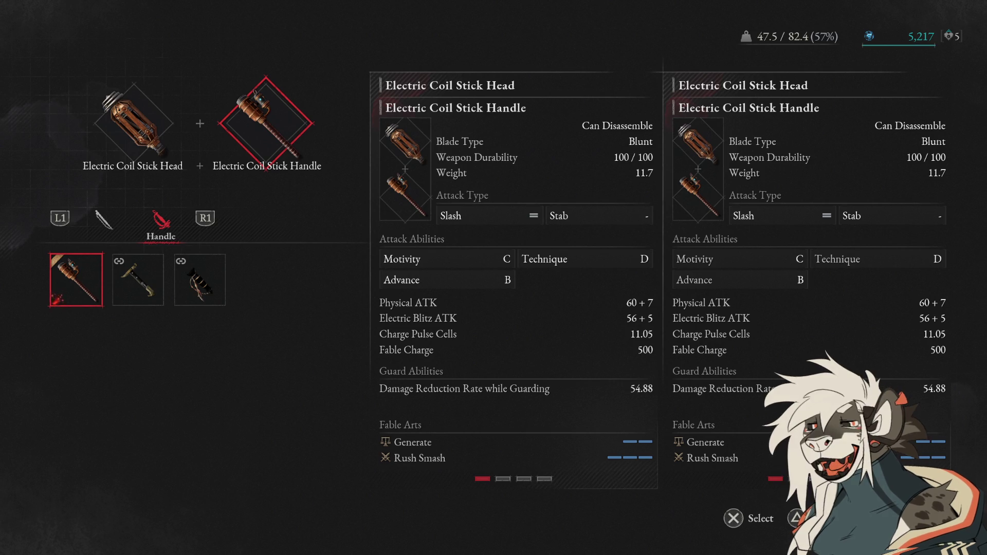
pyautogui.press('Right')
pyautogui.press('Left')
pyautogui.press('Right')
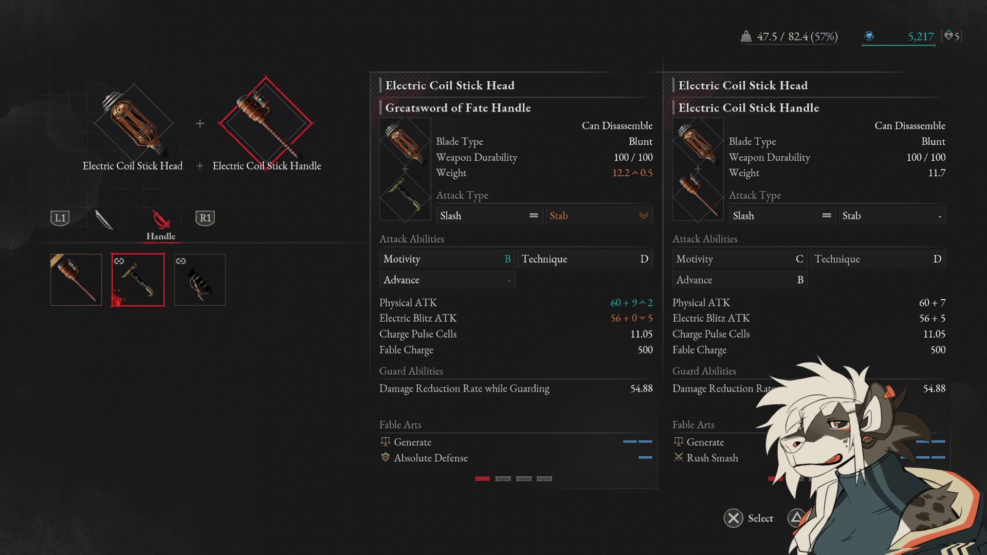
pyautogui.press('Right')
pyautogui.press('Left')
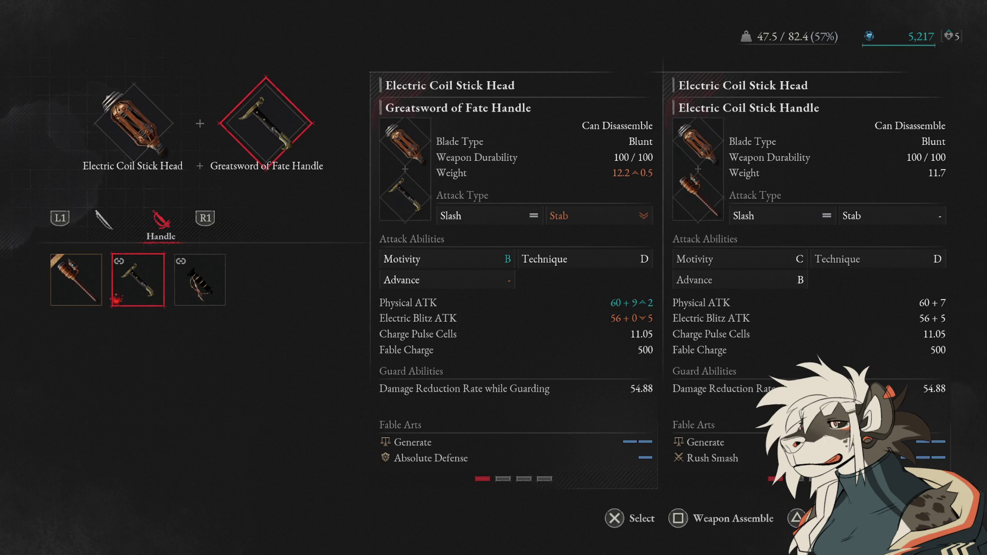
pyautogui.press('Escape')
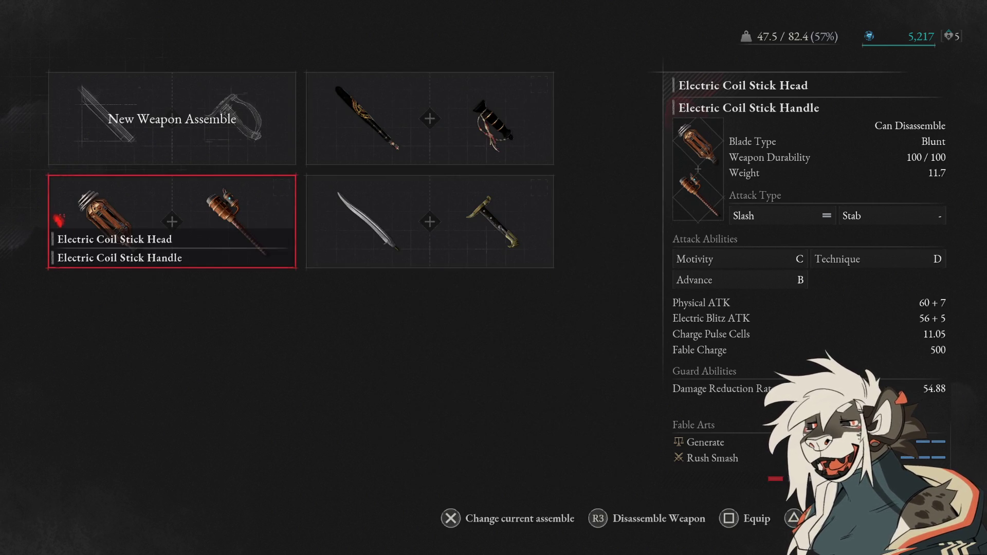
# - Preview Electric Coil Stick Head on Greatsword of Fate Handle (60 + 9 Physical ATK) without confirming
pyautogui.press('Up')
pyautogui.press('Return')
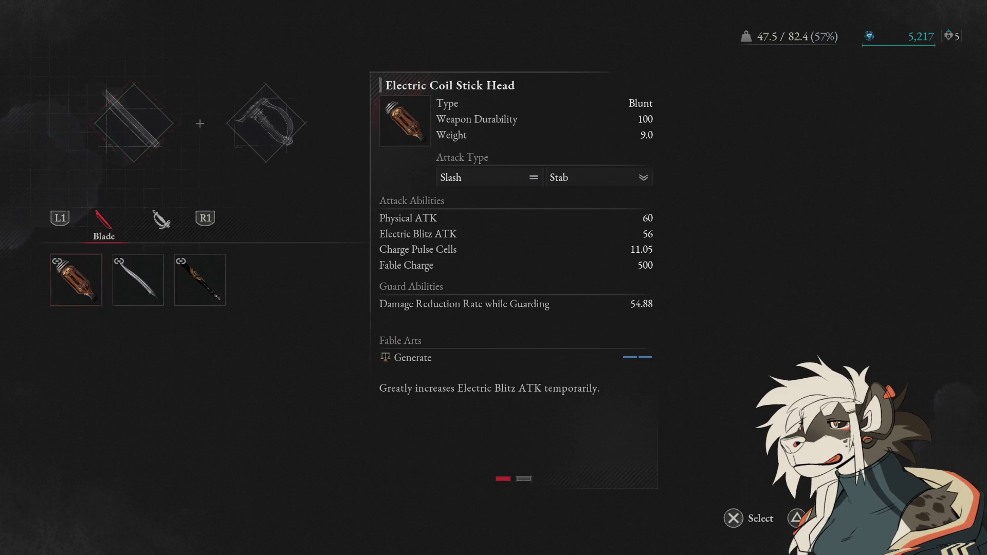
pyautogui.press('Right')
pyautogui.press('Left')
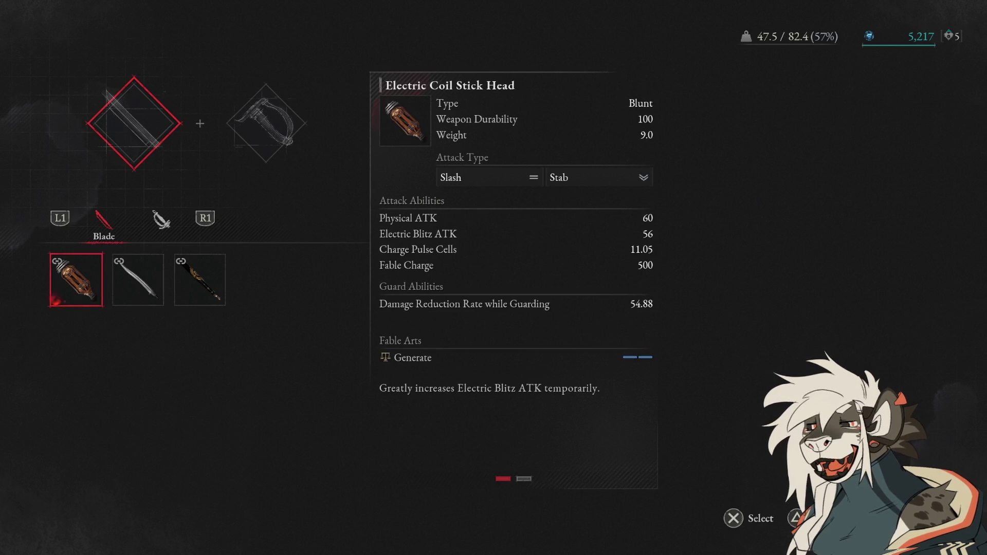
pyautogui.press('Return')
pyautogui.press('Right')
pyautogui.press('e')
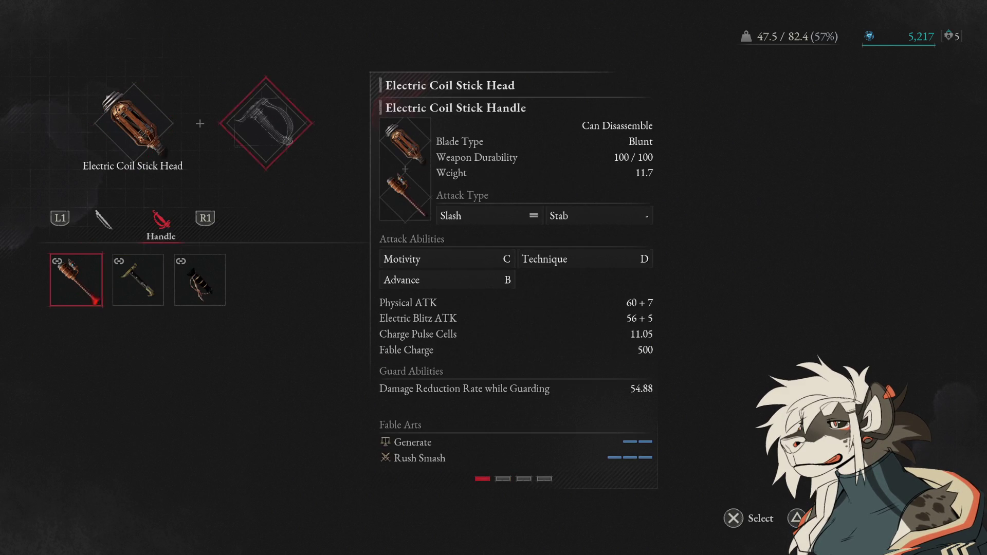
pyautogui.press('Right')
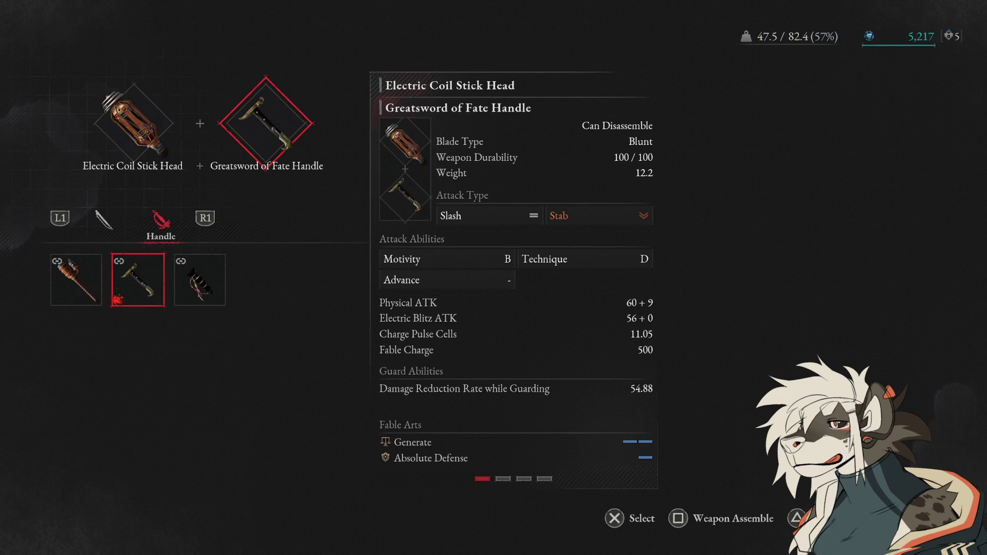
pyautogui.press('Return')
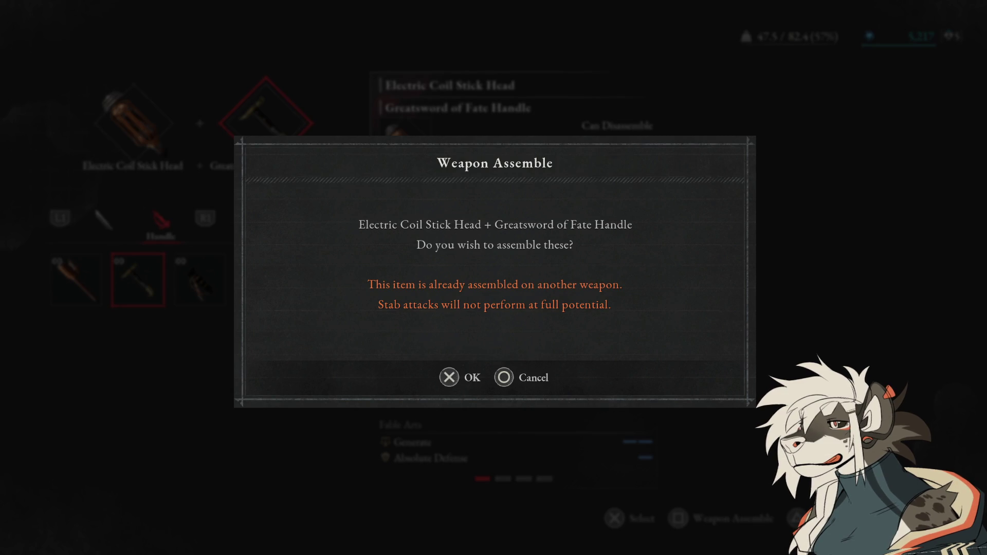
pyautogui.press('Return')
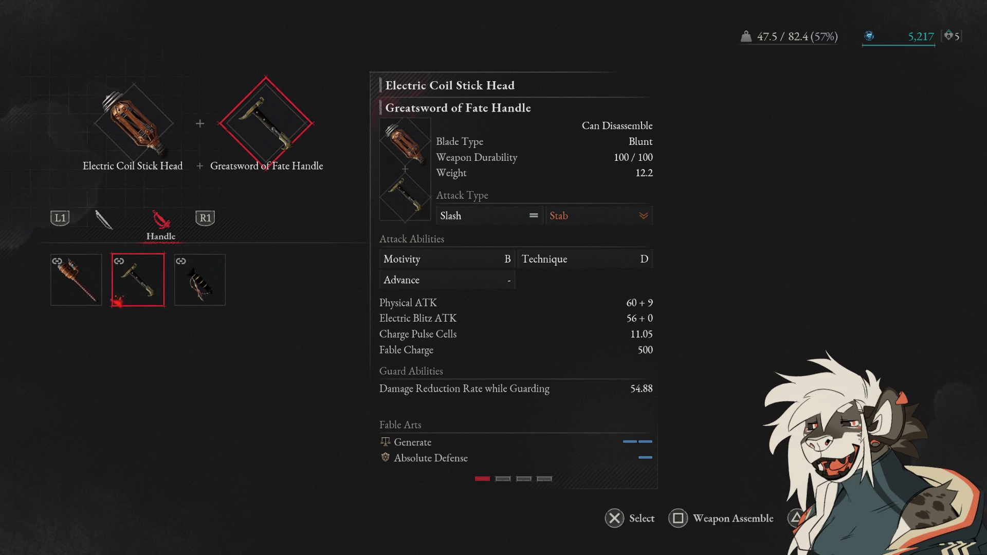
# - Compare the other available handles, settling back on the Greatsword of Fate Handle
pyautogui.press('Left')
pyautogui.press('Right')
pyautogui.press('Right')
pyautogui.press('Left')
pyautogui.press('Right')
pyautogui.press('Left')
pyautogui.press('Left')
pyautogui.press('Right')
pyautogui.press('Right')
pyautogui.press('Left')
pyautogui.press('Left')
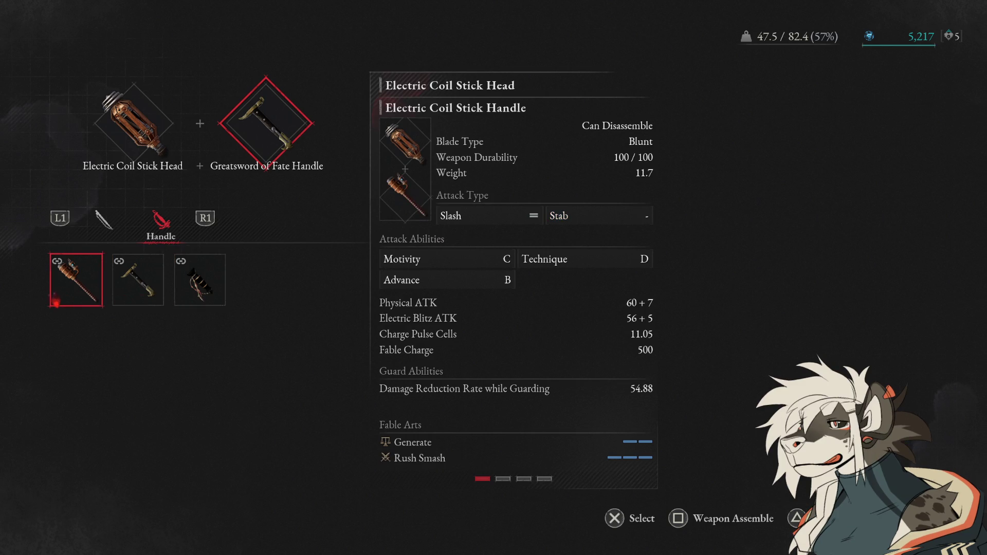
# - Weigh the Greatsword of Fate Blade and Coil Stick Handle, then reselect the Greatsword of Fate Handle
pyautogui.click(138, 280)
pyautogui.click(200, 280)
pyautogui.click(139, 280)
pyautogui.click(76, 280)
pyautogui.click(138, 280)
pyautogui.click(161, 221)
pyautogui.click(138, 280)
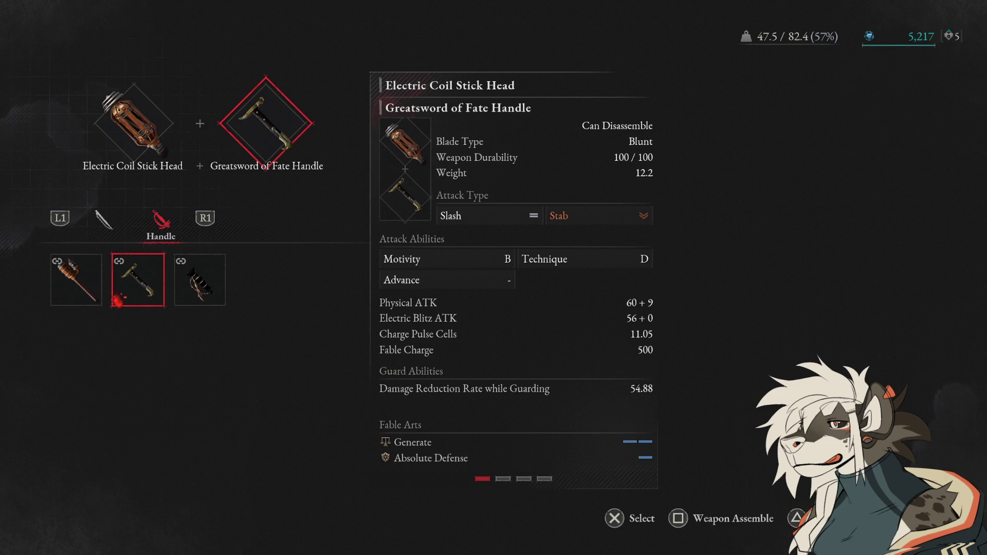
pyautogui.click(77, 280)
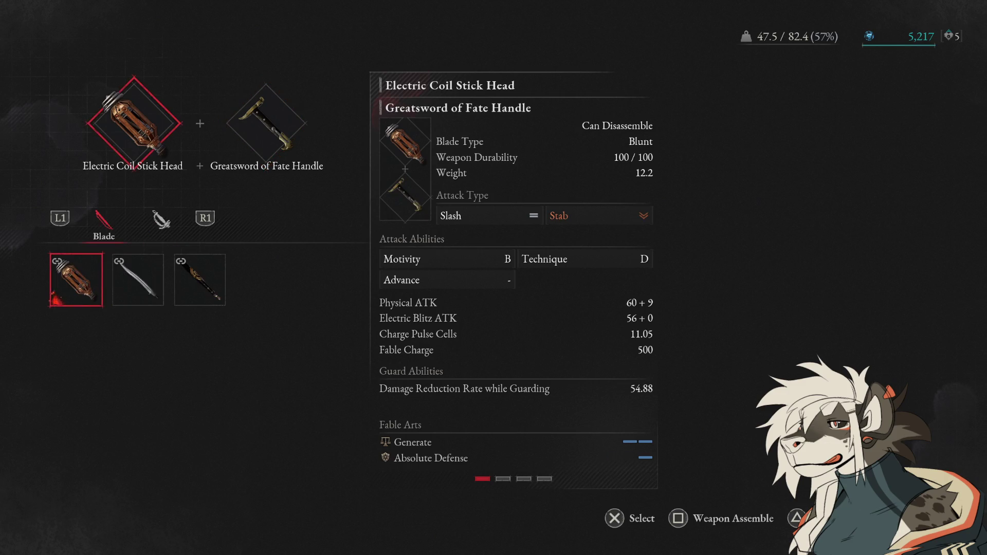
pyautogui.press('q')
pyautogui.press('e')
pyautogui.click(138, 280)
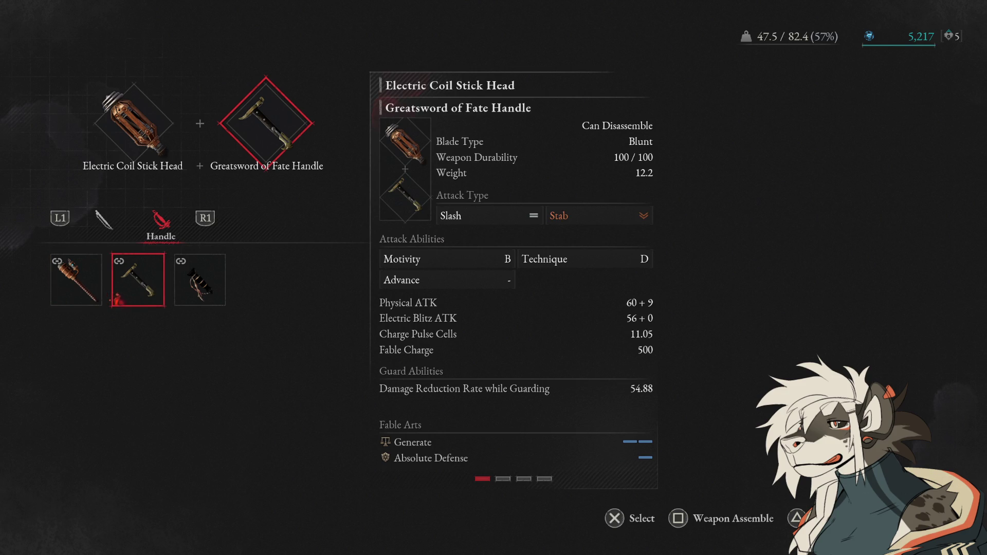
# - Confirm assembling the Coil Stick Head with the Greatsword of Fate Handle and leave weapon assembly
pyautogui.press('f')
pyautogui.press('Return')
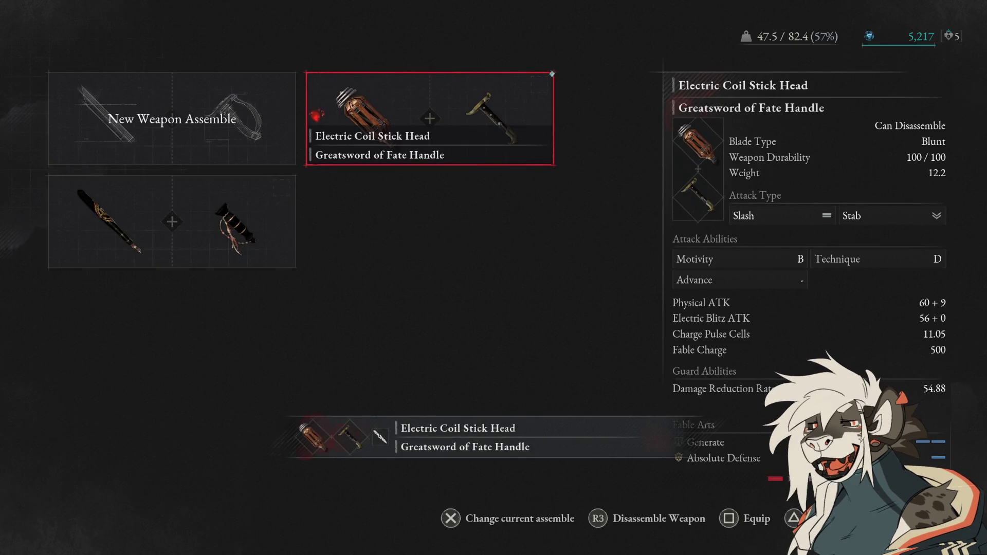
pyautogui.press('Escape')
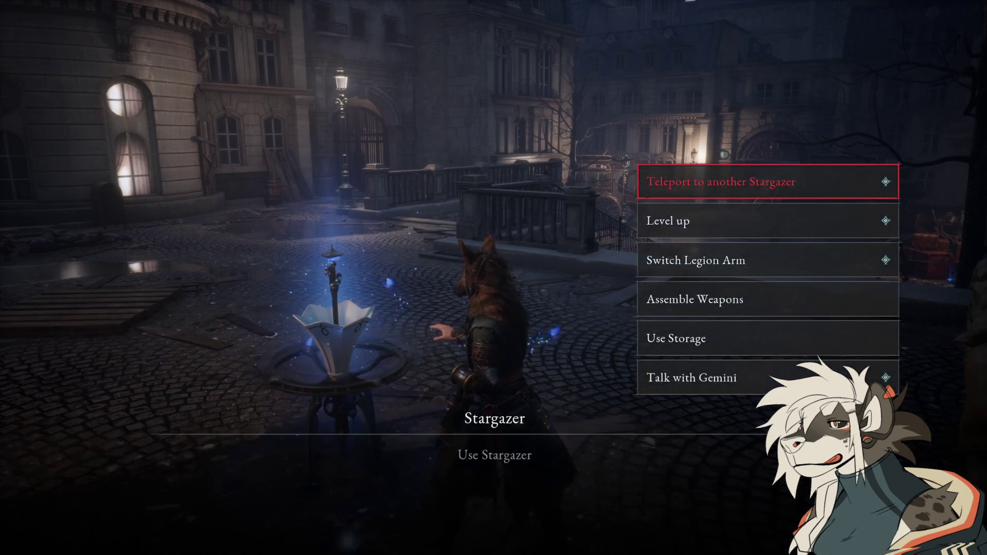
pyautogui.press('Escape')
pyautogui.press('Escape')
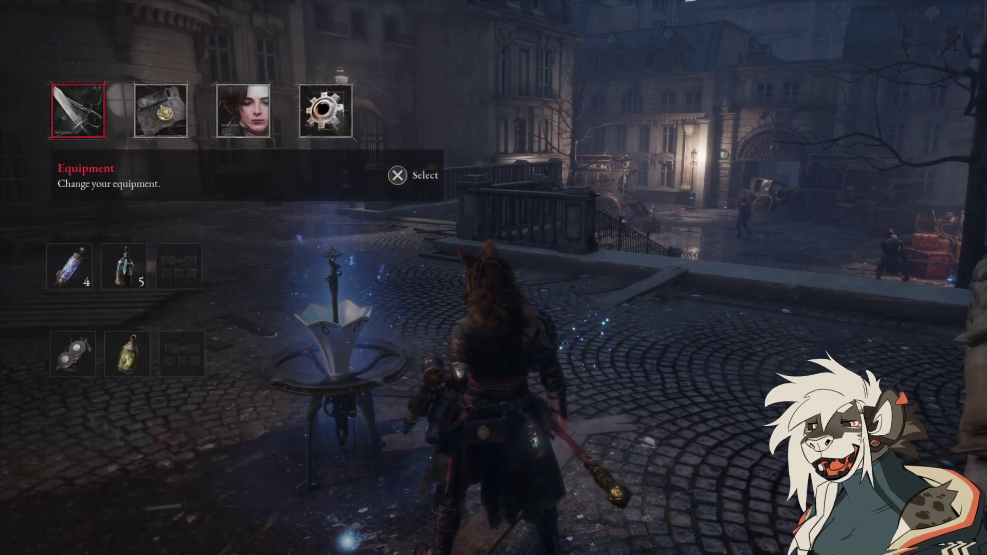
# - Equip the Electric Coil Stick in weapon slot II (weight 59.7/82.4) and resume play
pyautogui.press('Return')
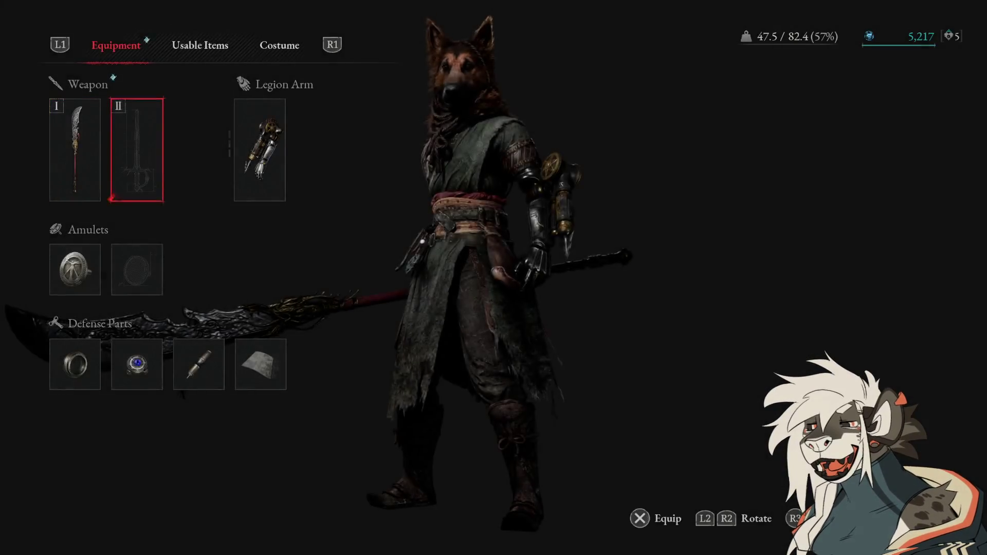
pyautogui.press('Return')
pyautogui.press('Right')
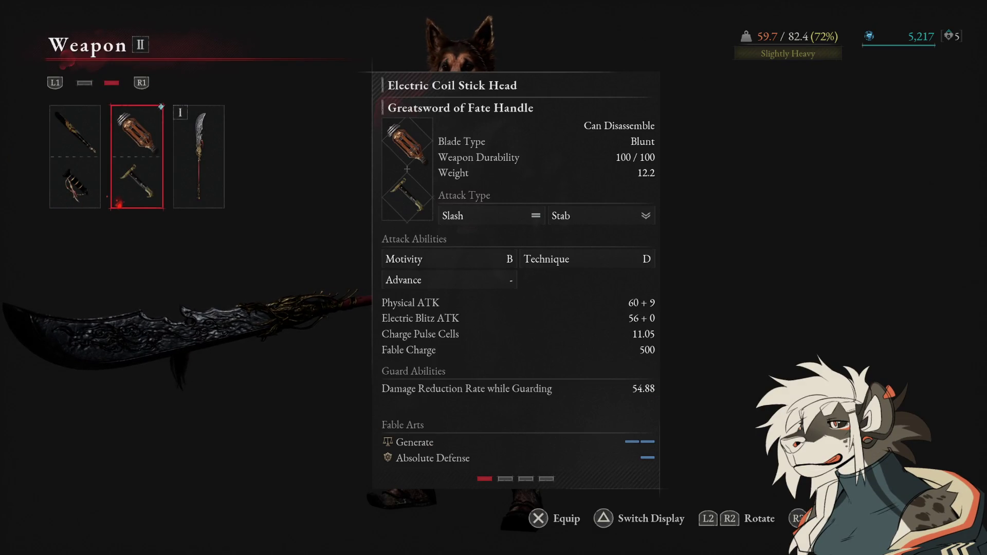
pyautogui.press('Return')
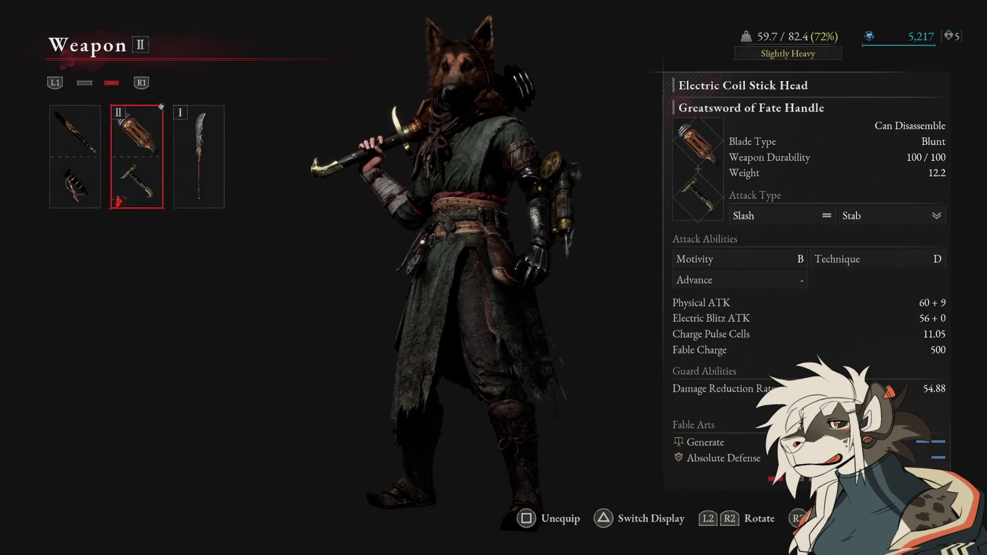
pyautogui.press('Escape')
pyautogui.press('Escape')
pyautogui.press('Escape')
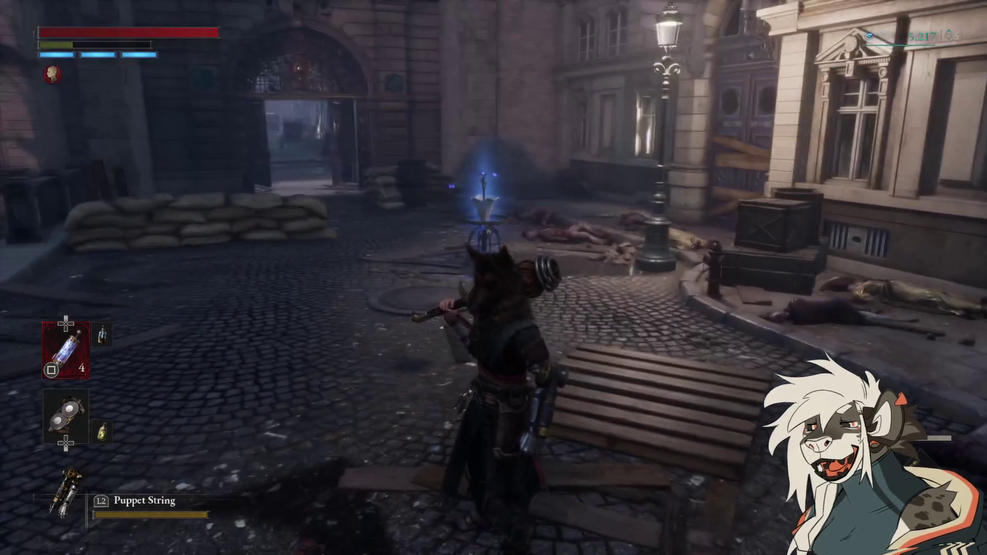
# - Heal with a Pulse Cell and rest at the Stargazer
pyautogui.press('Escape')
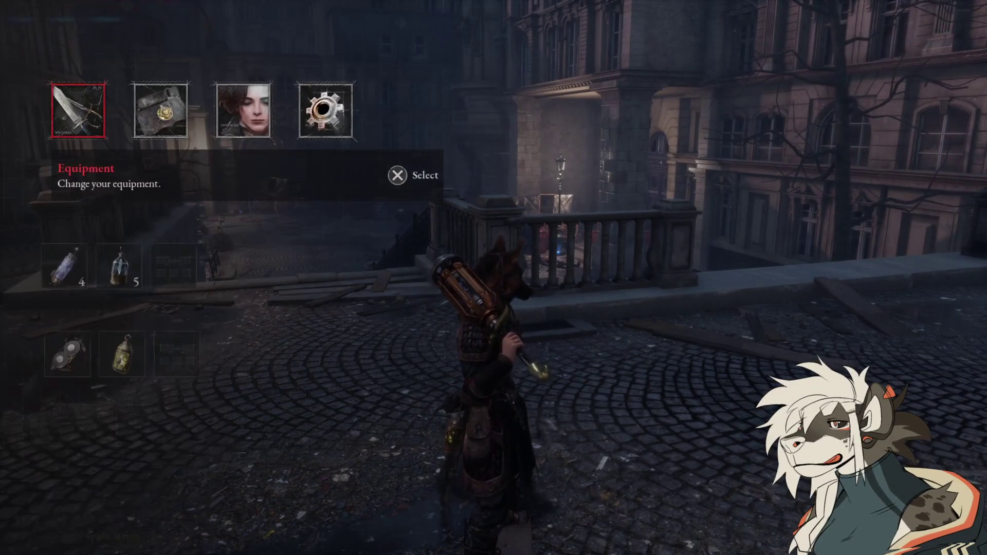
pyautogui.press('Escape')
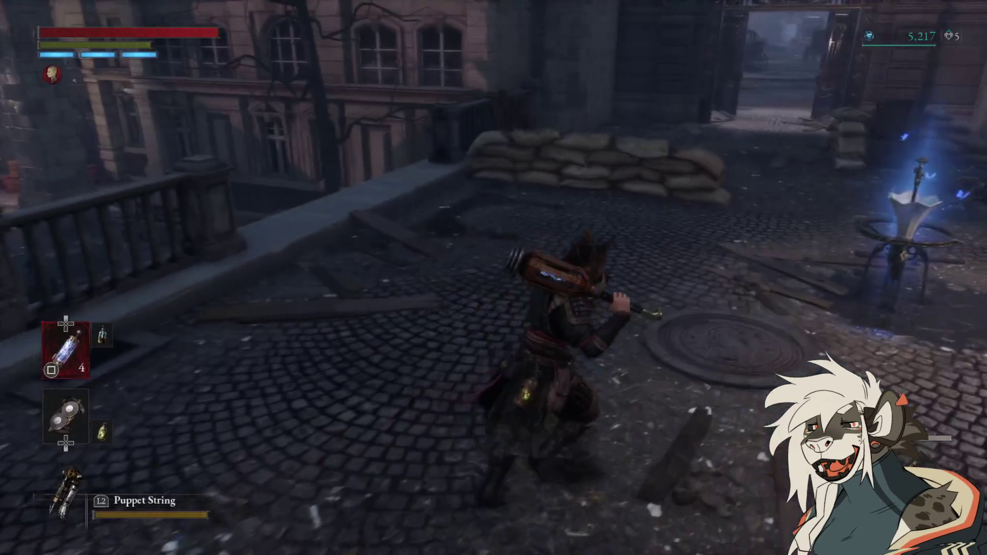
pyautogui.press('r')
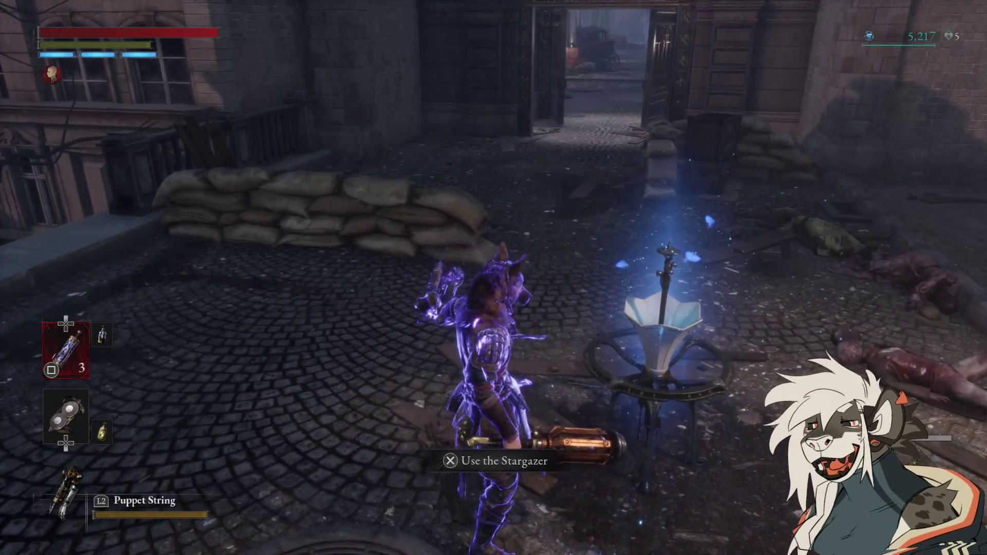
pyautogui.press('e')
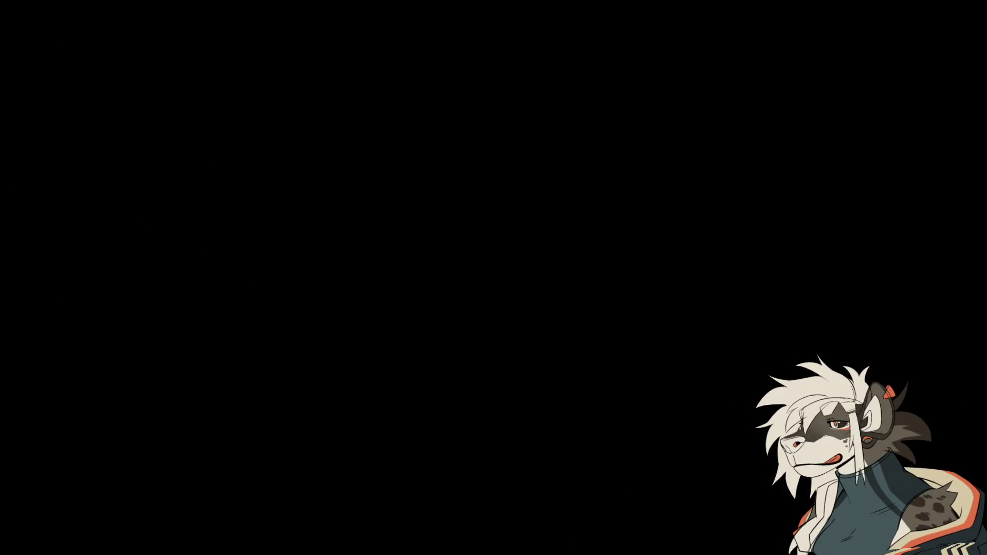
# - Start a new weapon assembly with the Electric Coil Stick Head as the blade
pyautogui.press('Down')
pyautogui.press('Down')
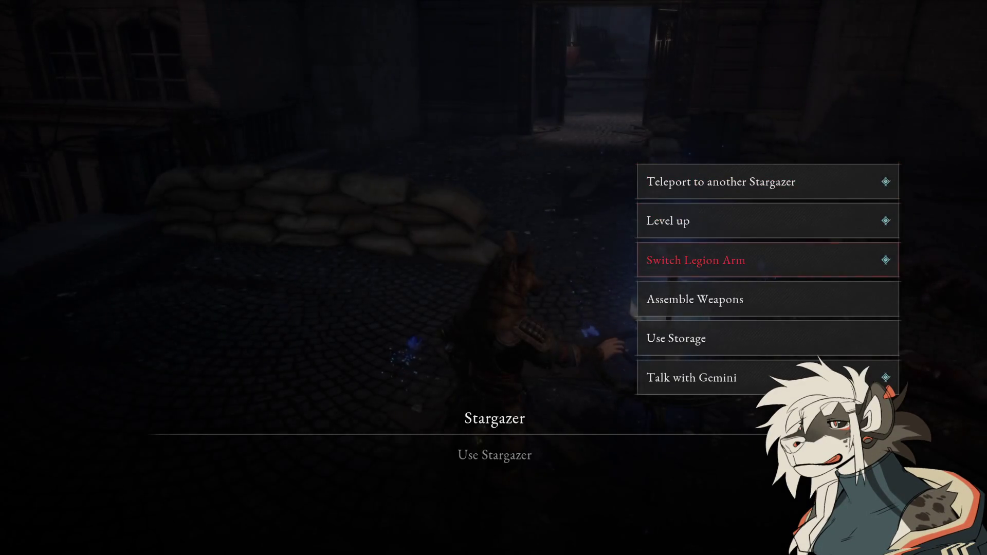
pyautogui.press('Down')
pyautogui.press('Return')
pyautogui.press('Return')
pyautogui.press('Right')
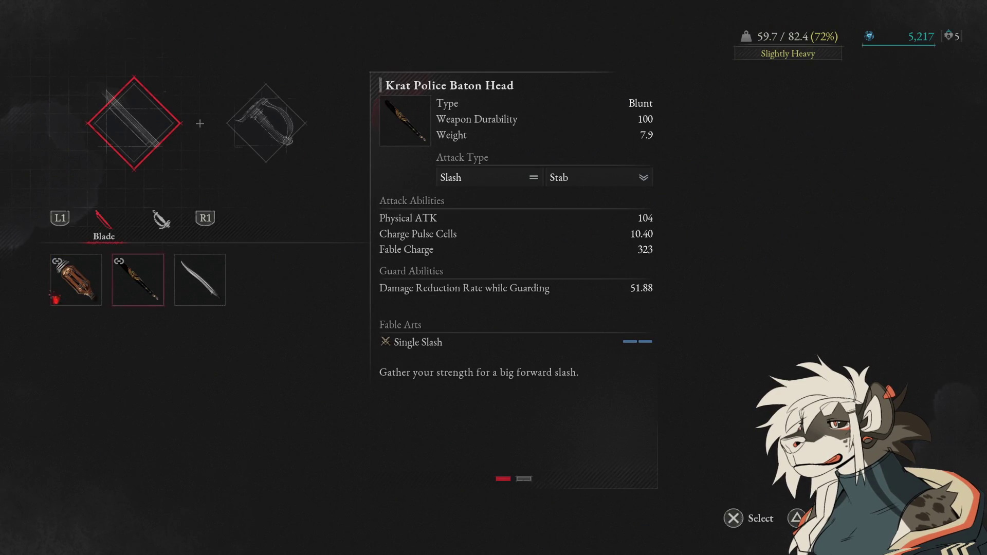
pyautogui.press('Left')
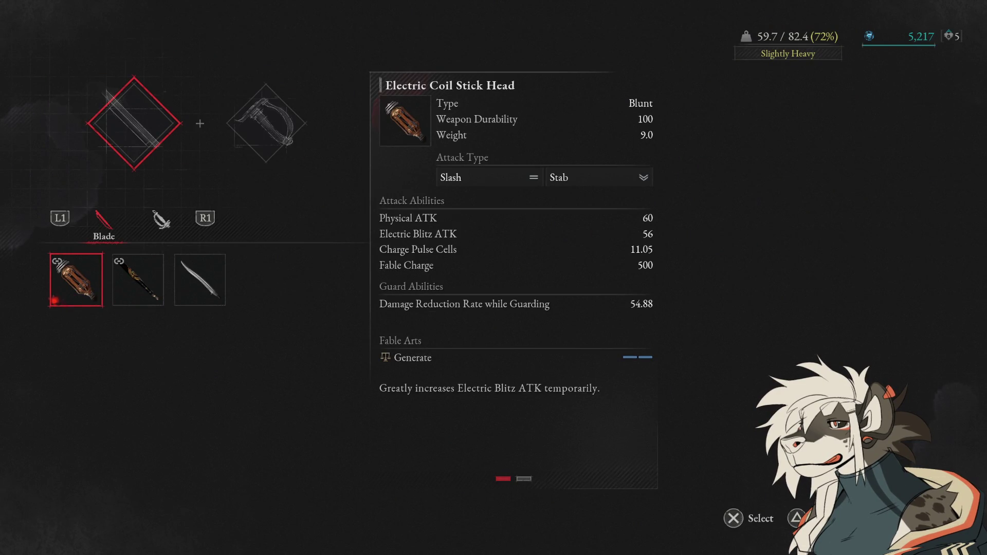
pyautogui.press('Return')
pyautogui.press('Right')
# - Choose the Krat Police Baton Handle after comparing it with the Electric Coil Stick Handle
pyautogui.press('e')
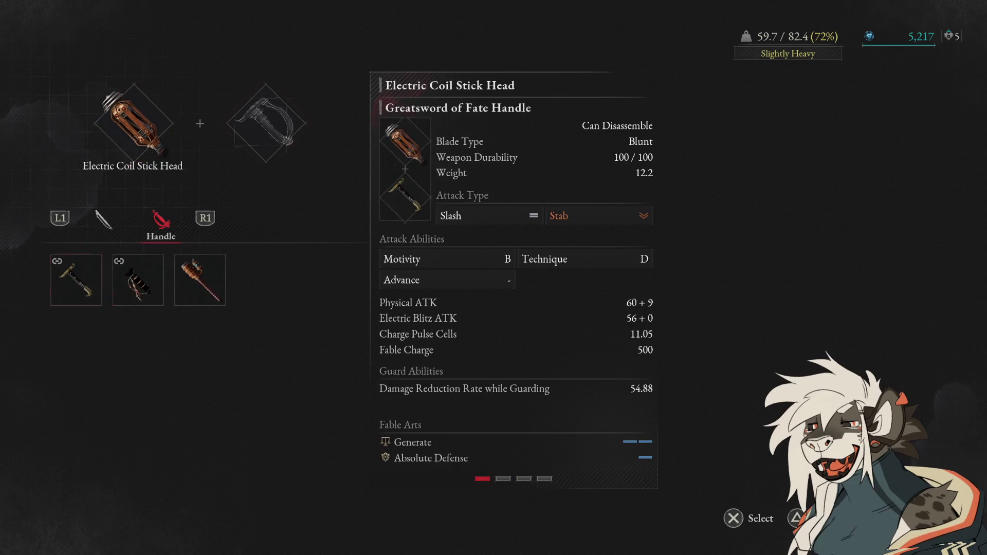
pyautogui.press('Right')
pyautogui.press('Left')
pyautogui.press('Right')
pyautogui.press('Right')
pyautogui.press('Left')
pyautogui.press('Right')
pyautogui.press('Left')
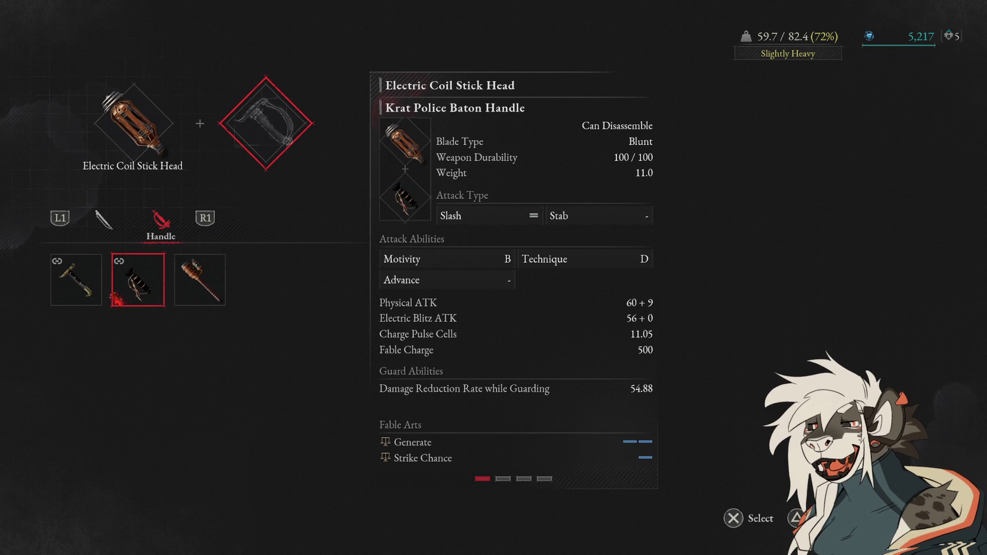
pyautogui.press('Right')
pyautogui.press('Left')
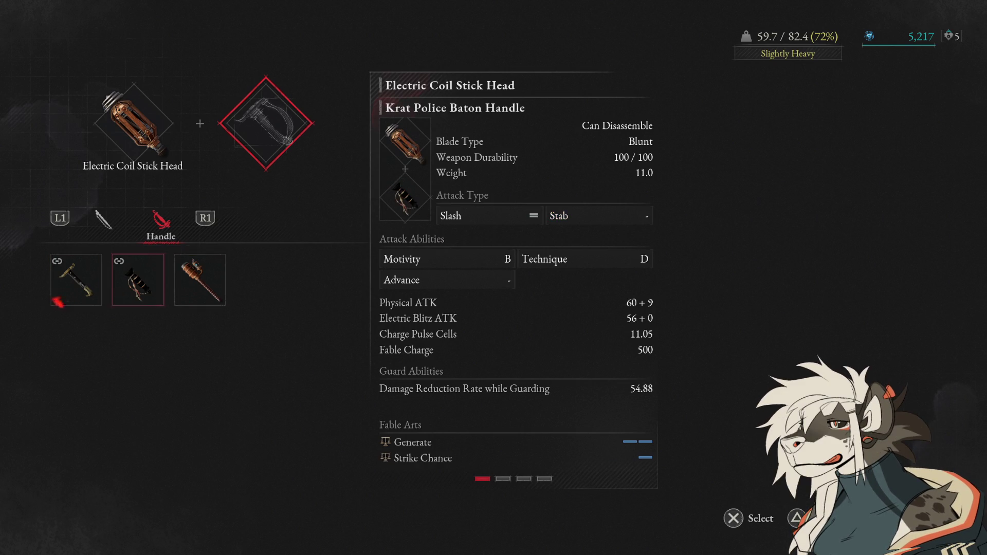
pyautogui.press('Return')
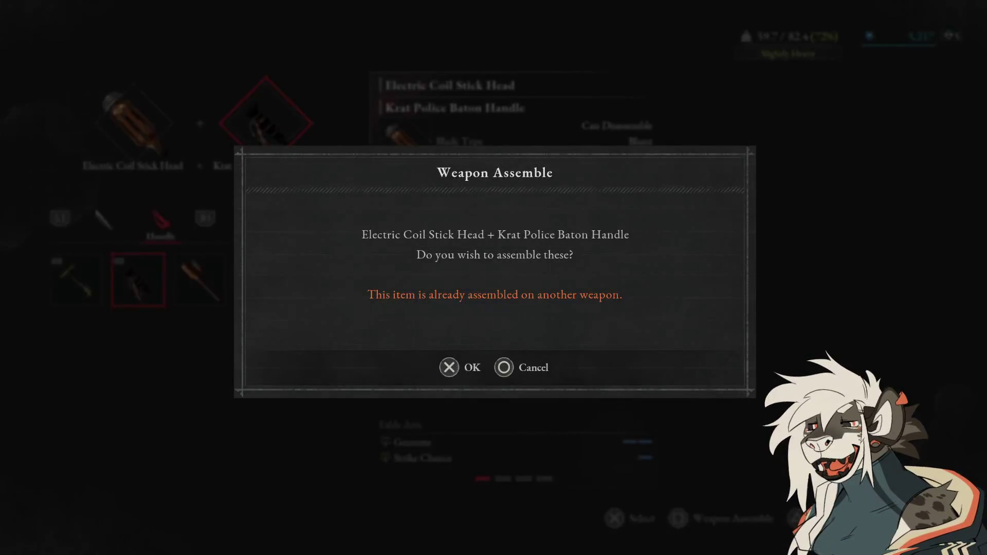
# - Confirm assembling the coil head on the baton handle and return to play
pyautogui.press('Return')
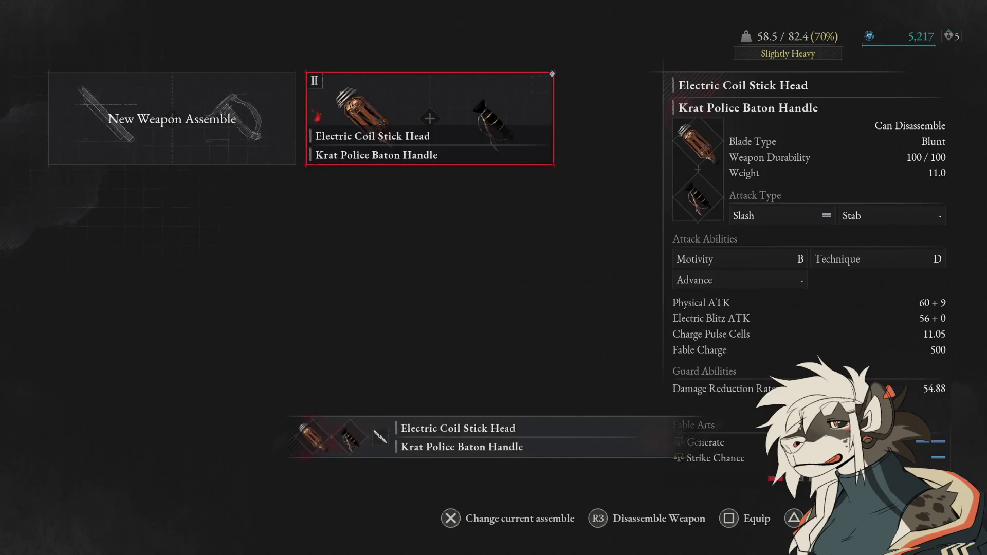
pyautogui.press('Escape')
pyautogui.press('Escape')
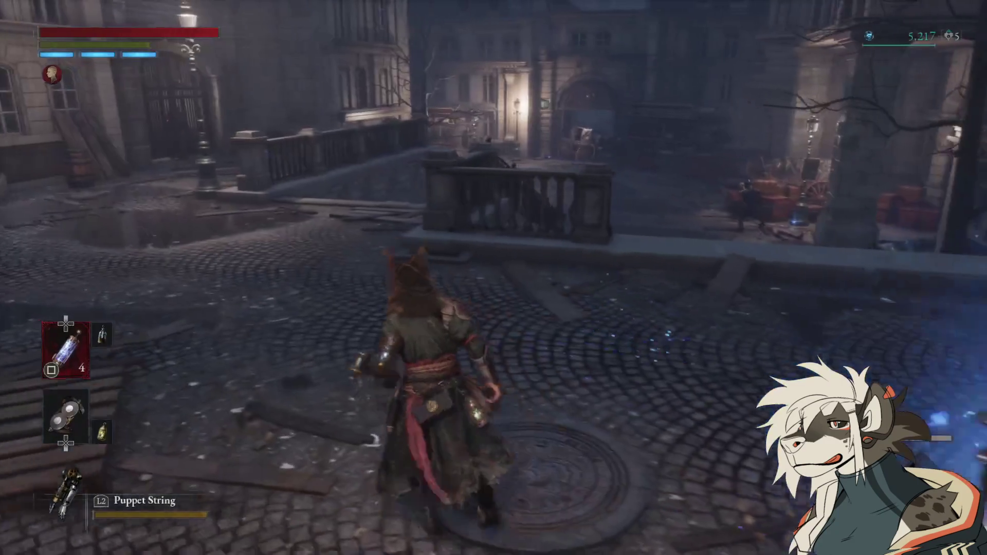
pyautogui.press('Escape')
pyautogui.press('Return')
pyautogui.press('Right')
pyautogui.press('Return')
pyautogui.press('Escape')
pyautogui.press('Escape')
pyautogui.press('Escape')
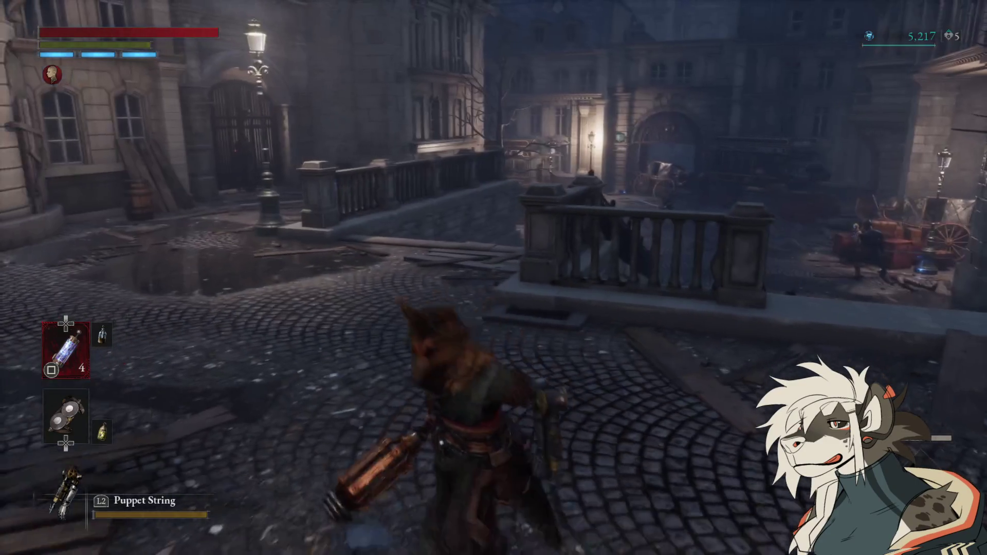
pyautogui.press('Escape')
pyautogui.press('Return')
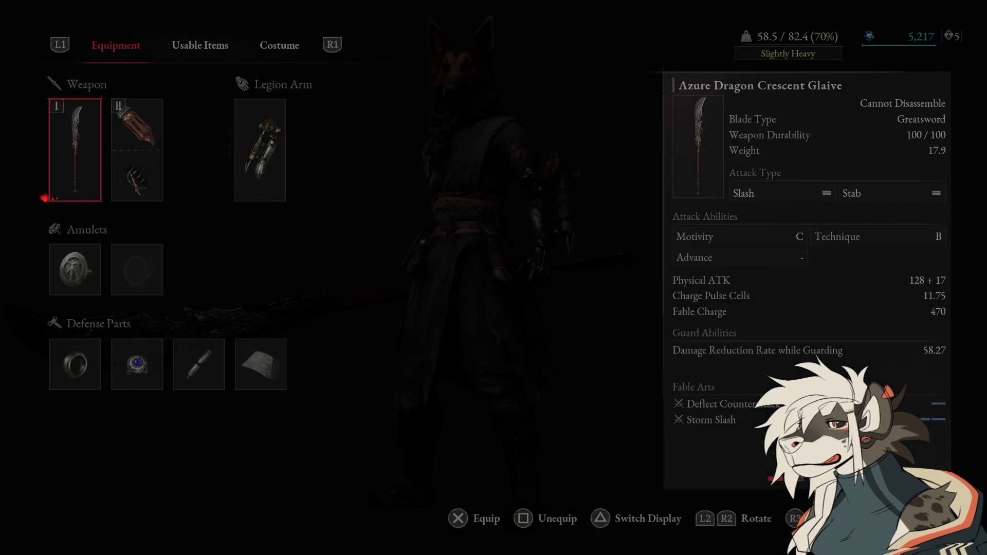
pyautogui.press('Right')
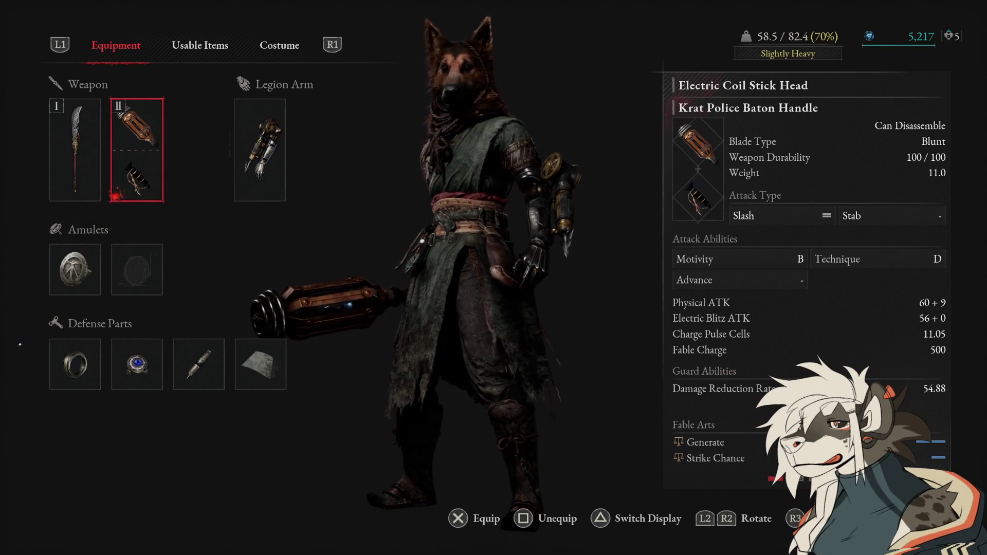
pyautogui.press('Tab')
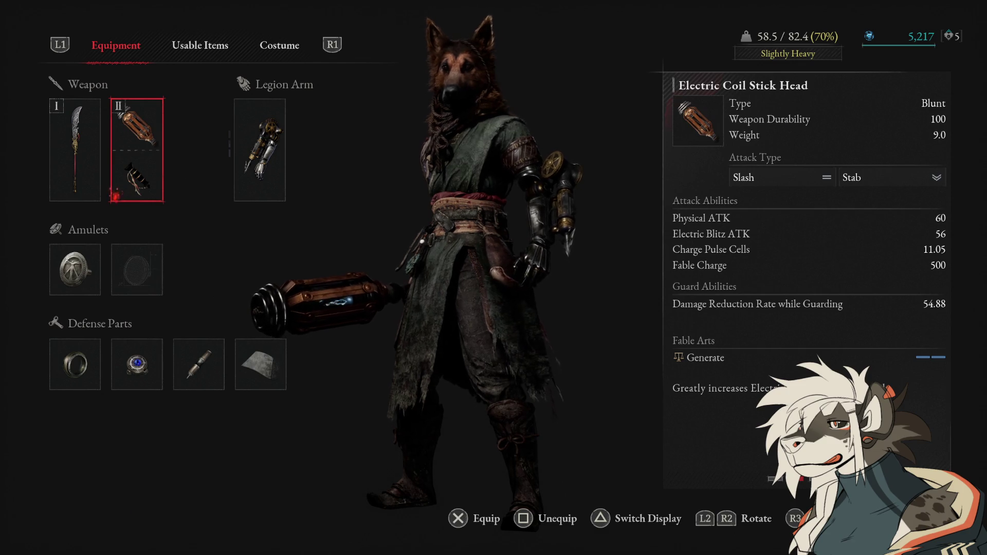
pyautogui.press('Tab')
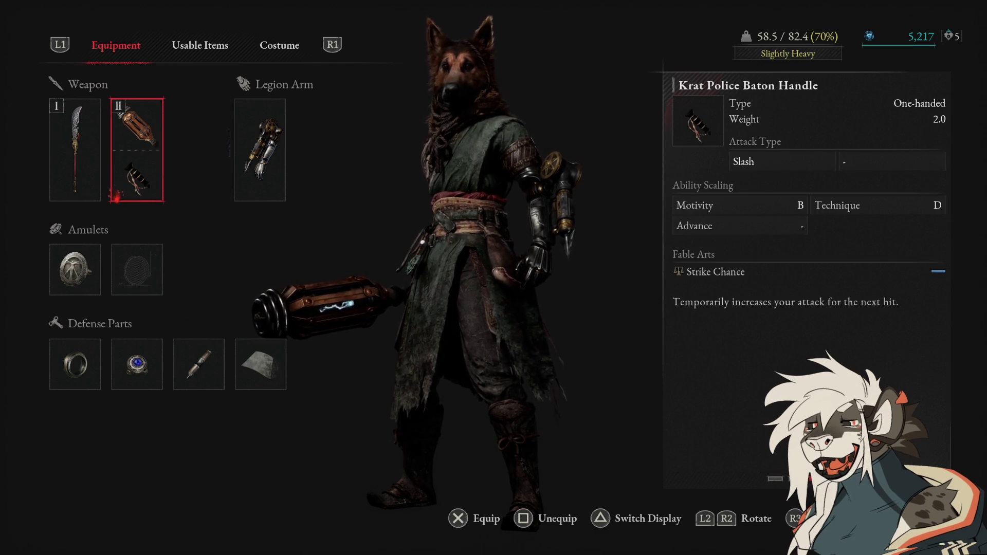
pyautogui.press('Escape')
pyautogui.press('Escape')
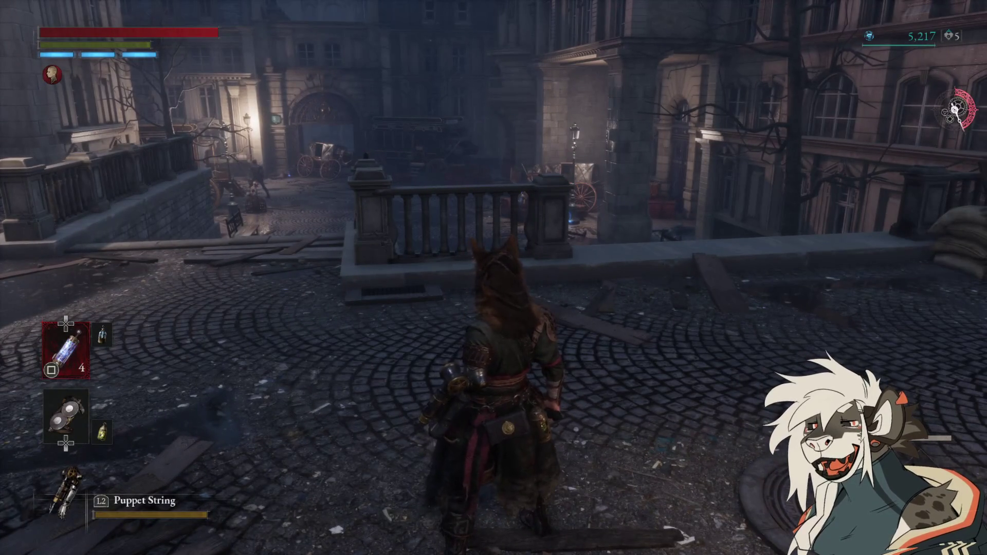
# - Run down from the balustrade, lock onto the police puppet and strike it until it dies
pyautogui.press('w')
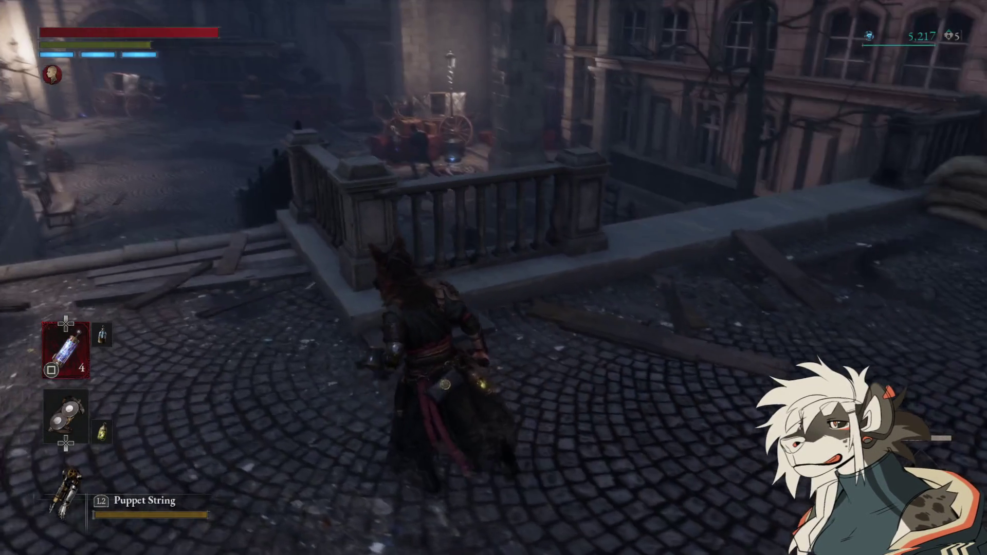
pyautogui.press('w')
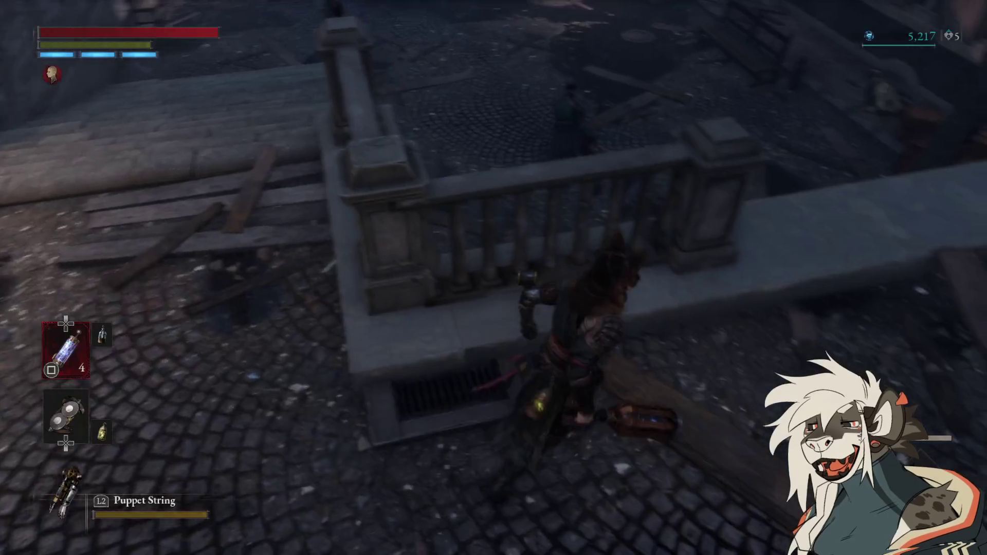
pyautogui.press('q')
pyautogui.press('w')
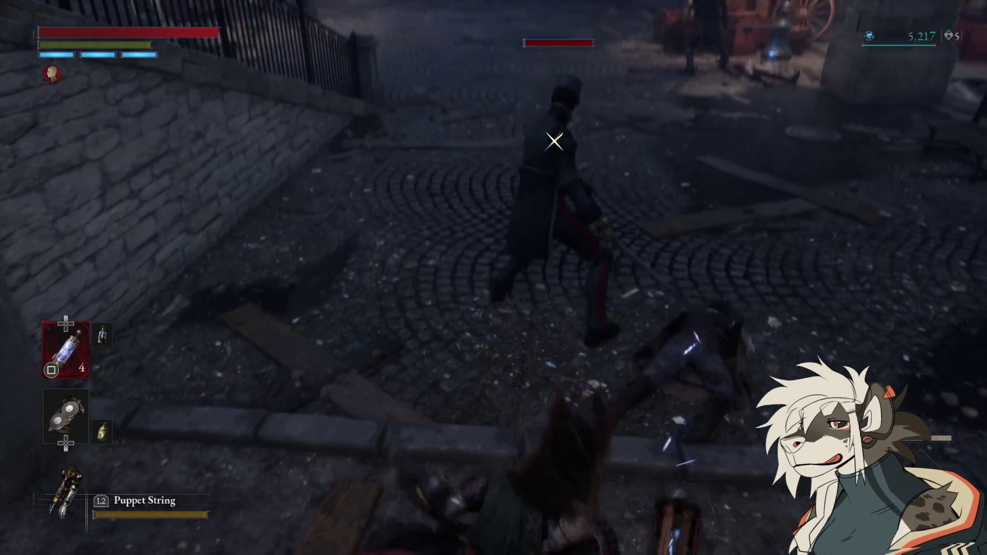
pyautogui.press('e')
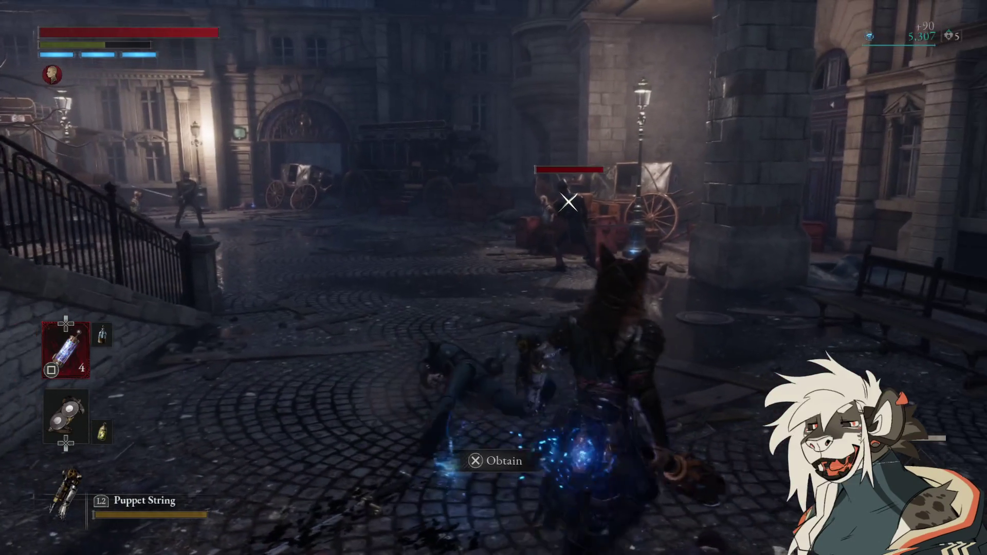
pyautogui.press('w')
pyautogui.press('w')
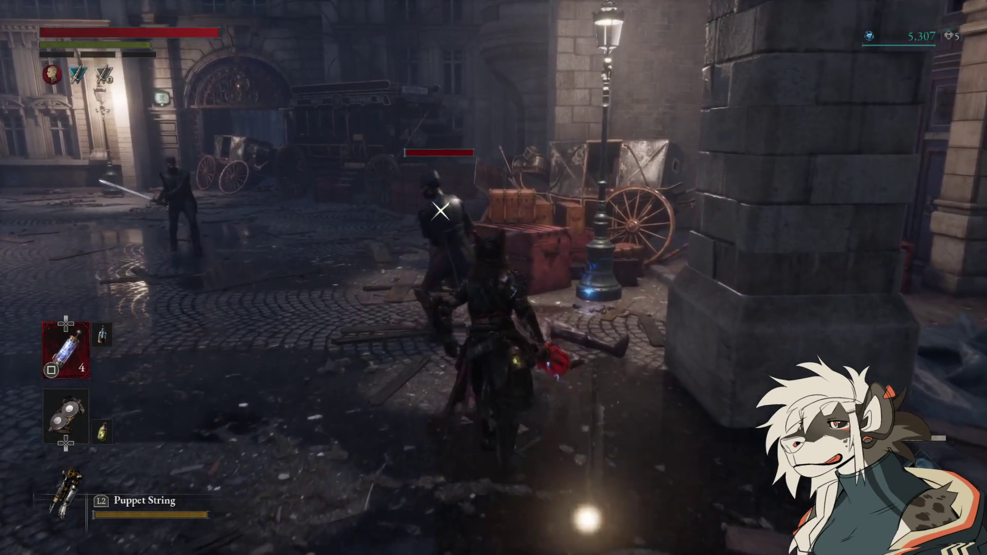
pyautogui.press('w')
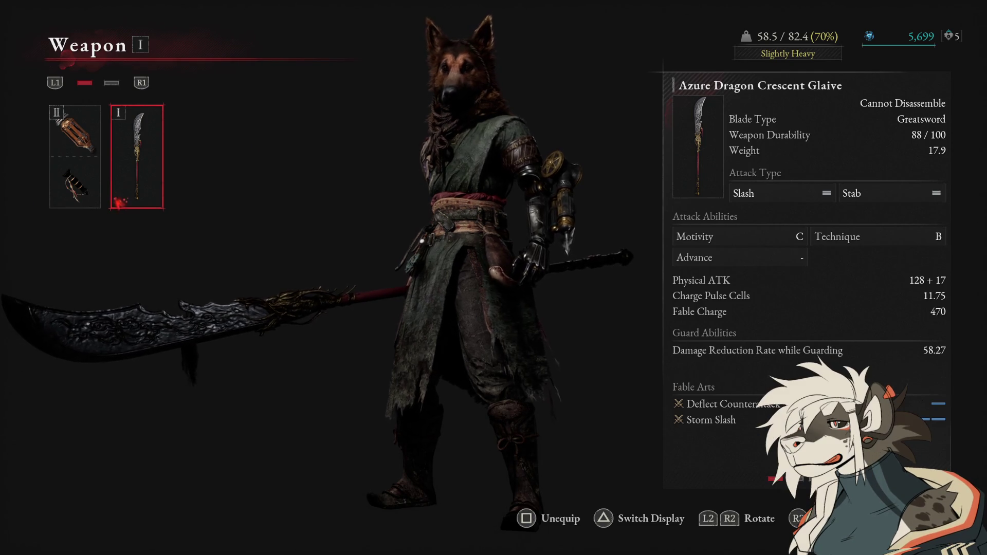
# - Keep the Azure Dragon Crescent Glaive in weapon slot I and close the menus
pyautogui.click(137, 157)
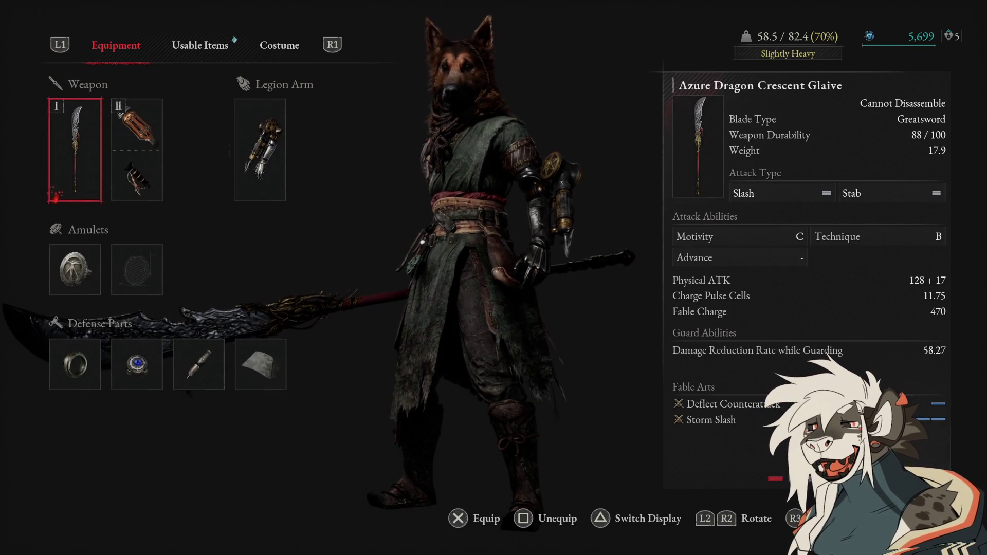
pyautogui.press('Escape')
pyautogui.press('Escape')
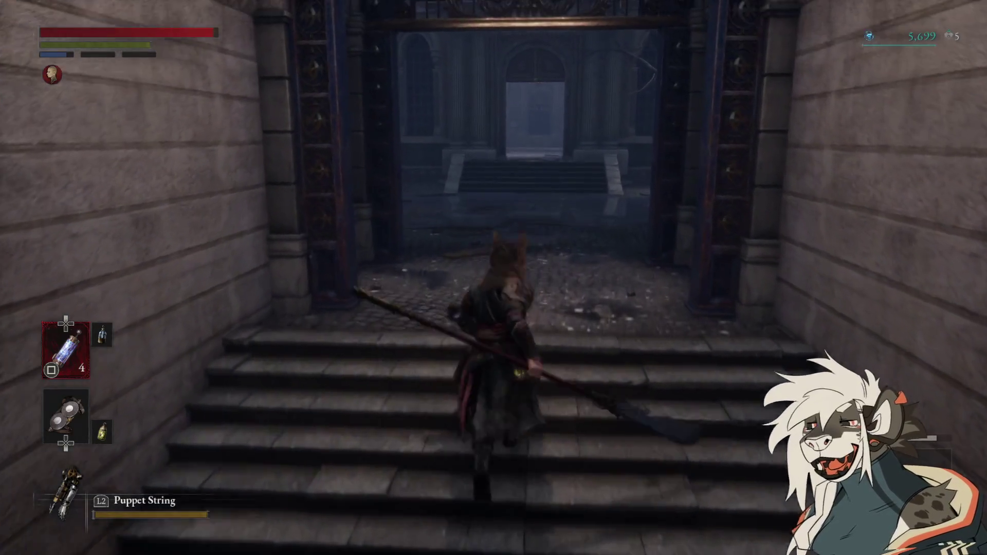
# - At the gated archway atop the stairs, bring up the quick menu with Equipment options
pyautogui.press('Escape')
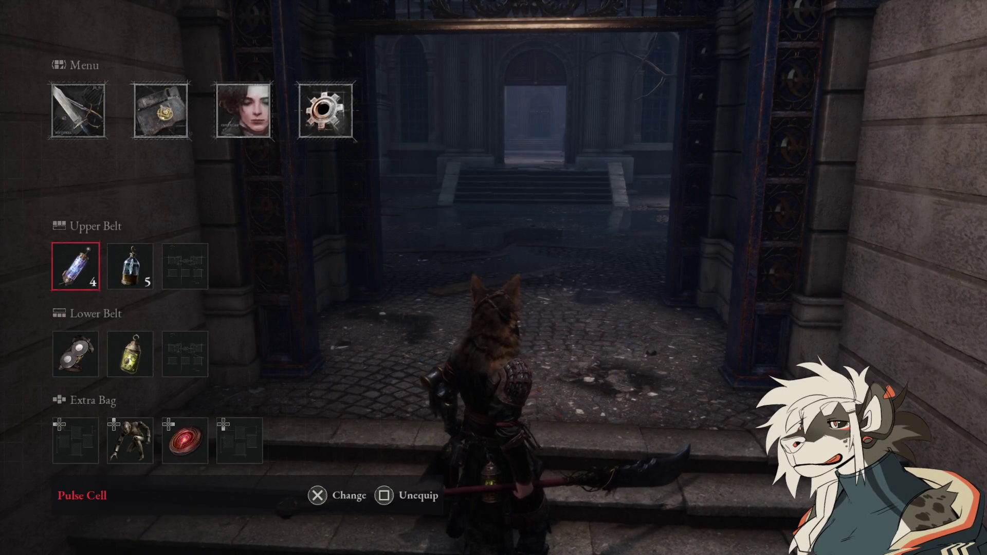
# - Dismiss the quick equipment menu to head back to the Stargazer
pyautogui.press('Escape')
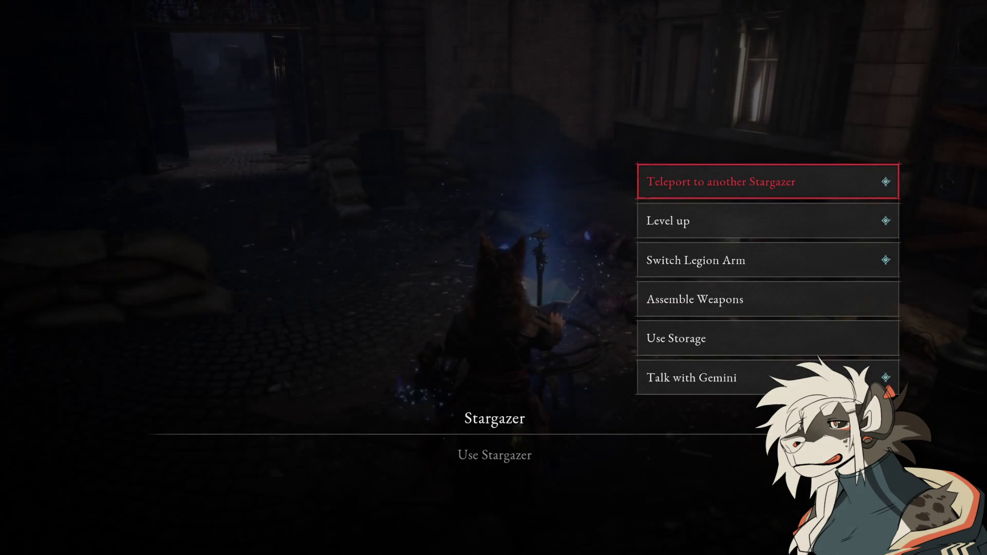
# - Raise Capacity from 12 to 17, reaching level 21 with 533 ergo left
pyautogui.press('Return')
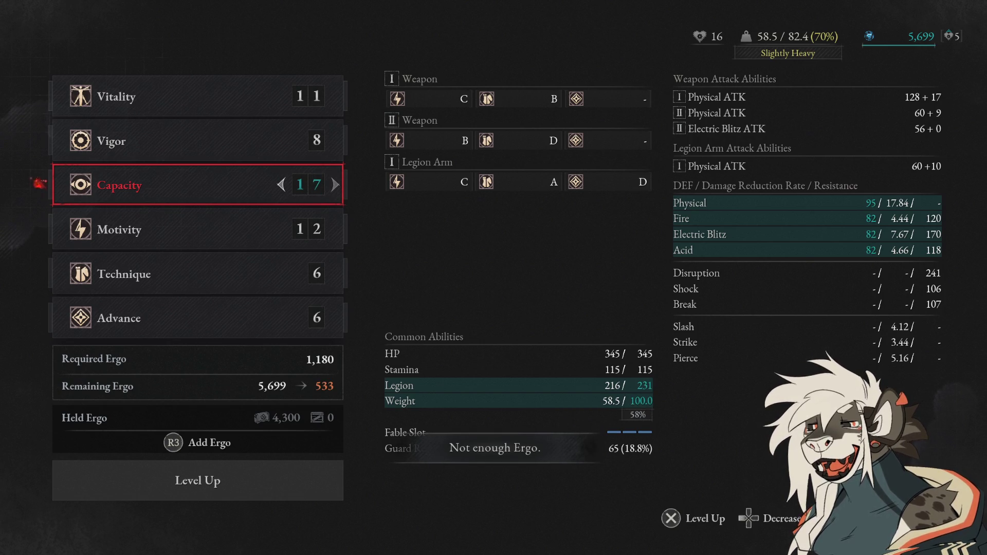
pyautogui.press('Return')
pyautogui.press('Return')
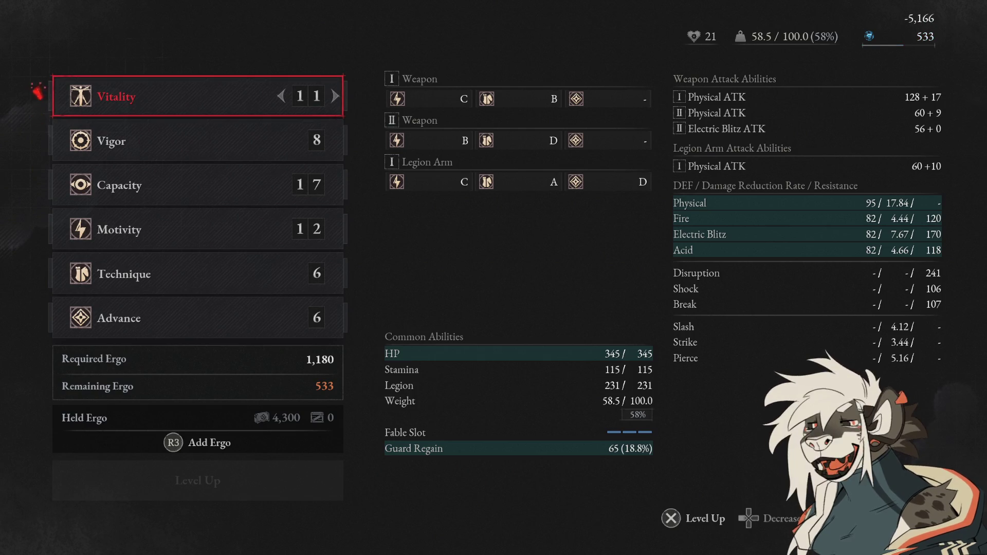
pyautogui.press('Escape')
pyautogui.press('Escape')
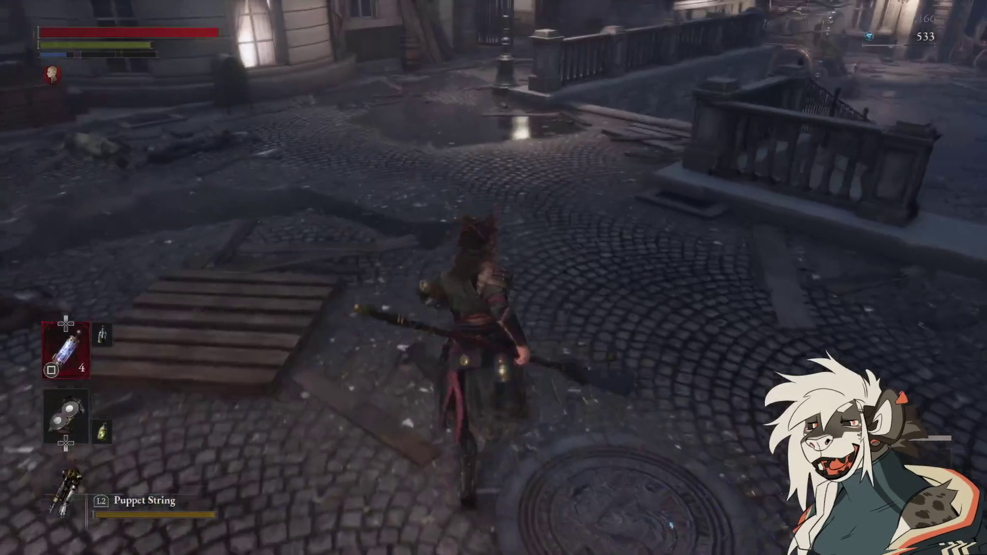
# - Run through the iron gate, down the alley and arched passage to the two fountain puppets
pyautogui.press('w')
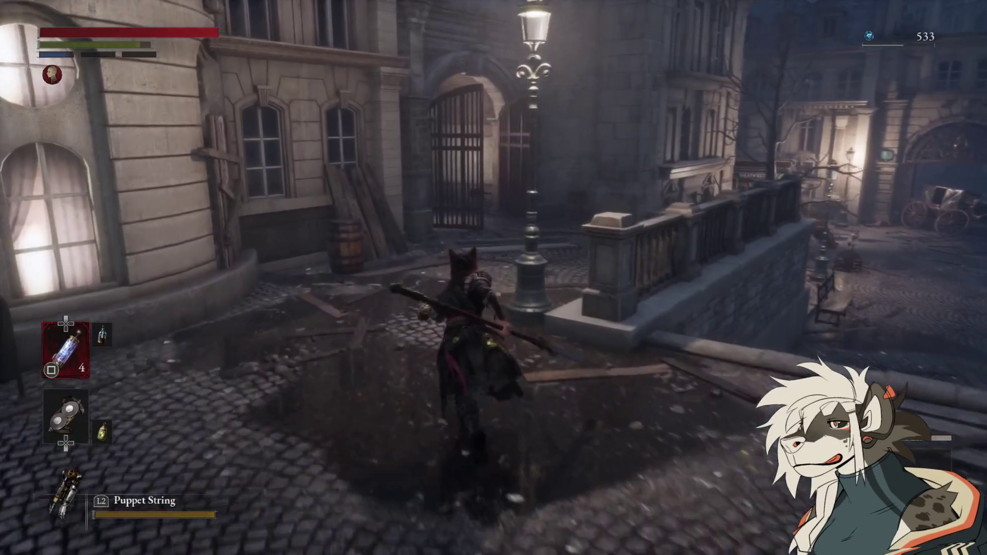
pyautogui.press('w')
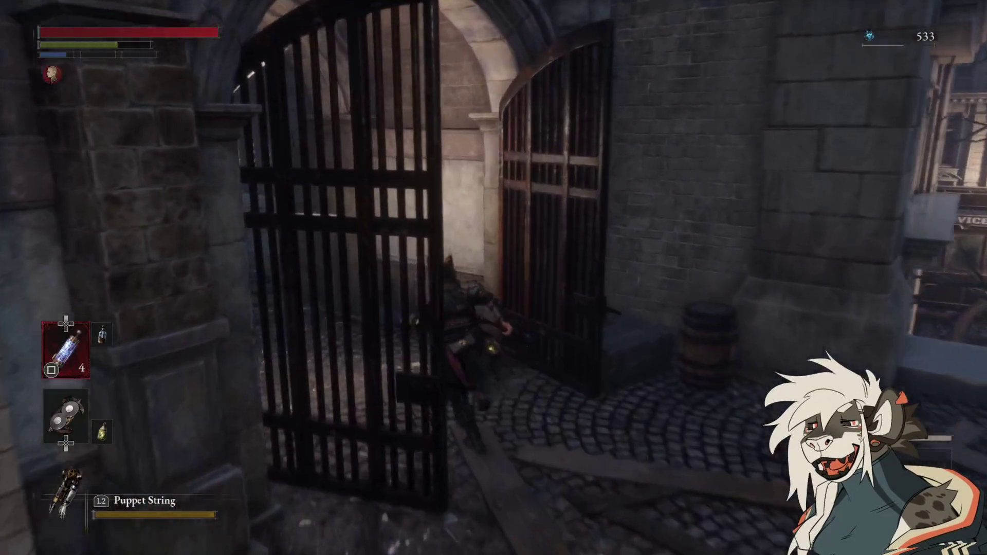
pyautogui.press('w')
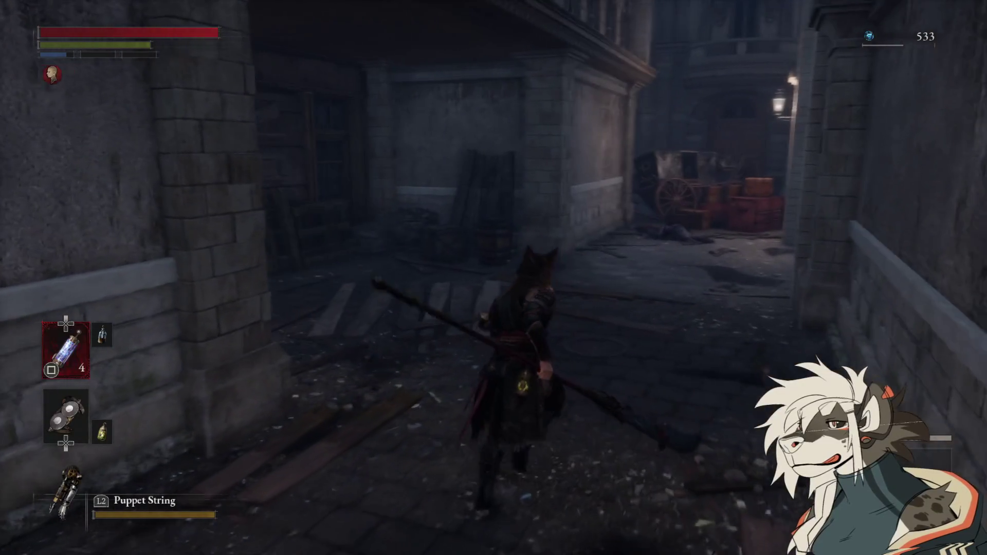
pyautogui.press('w')
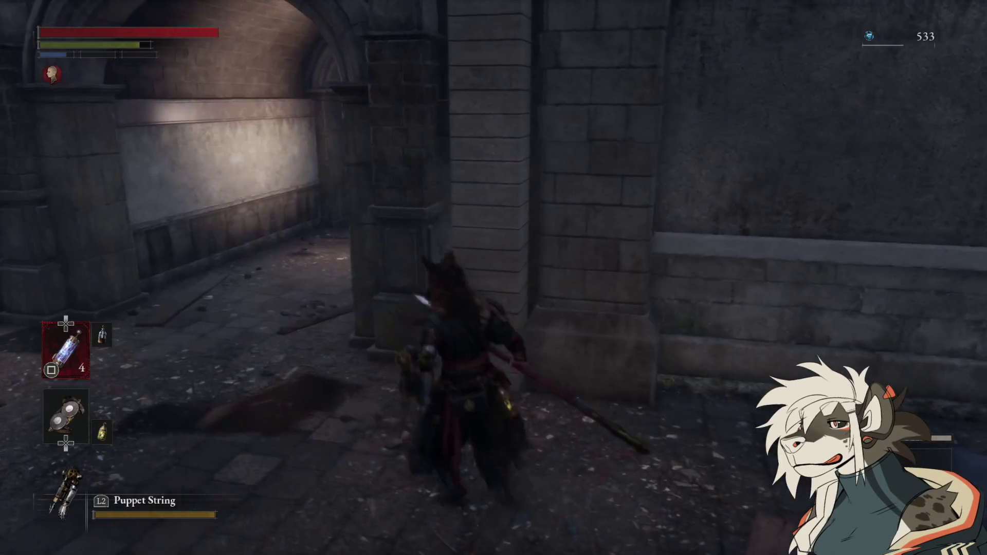
pyautogui.press('w')
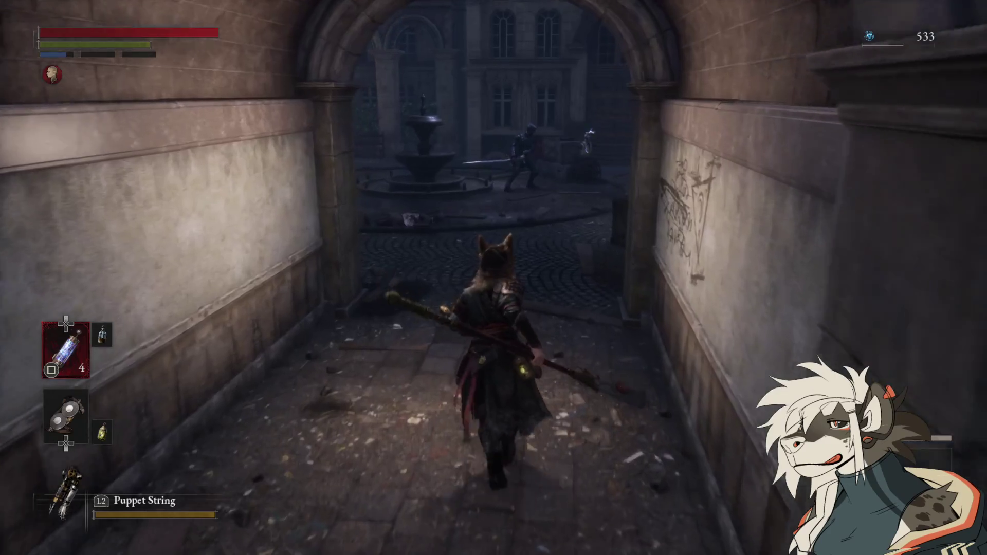
pyautogui.press('w')
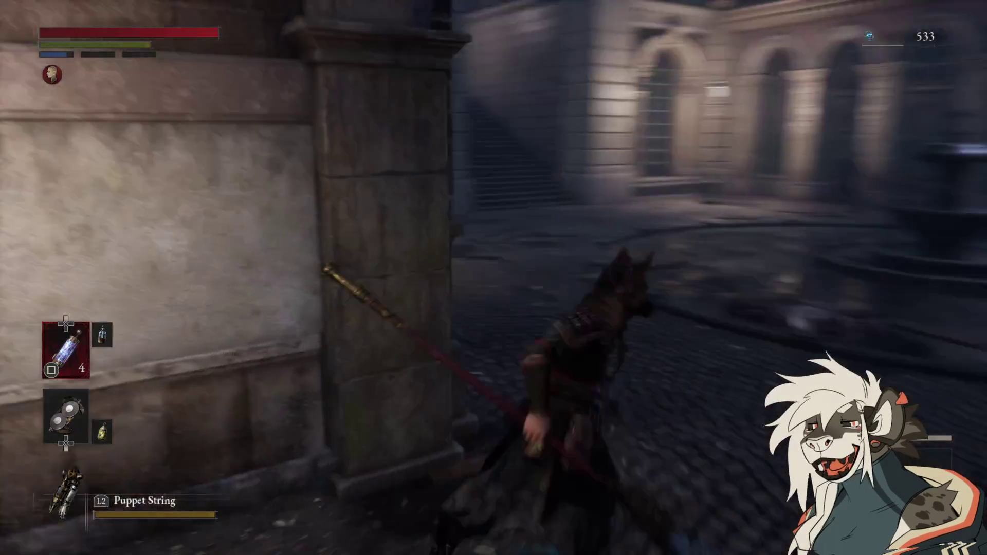
pyautogui.press('w')
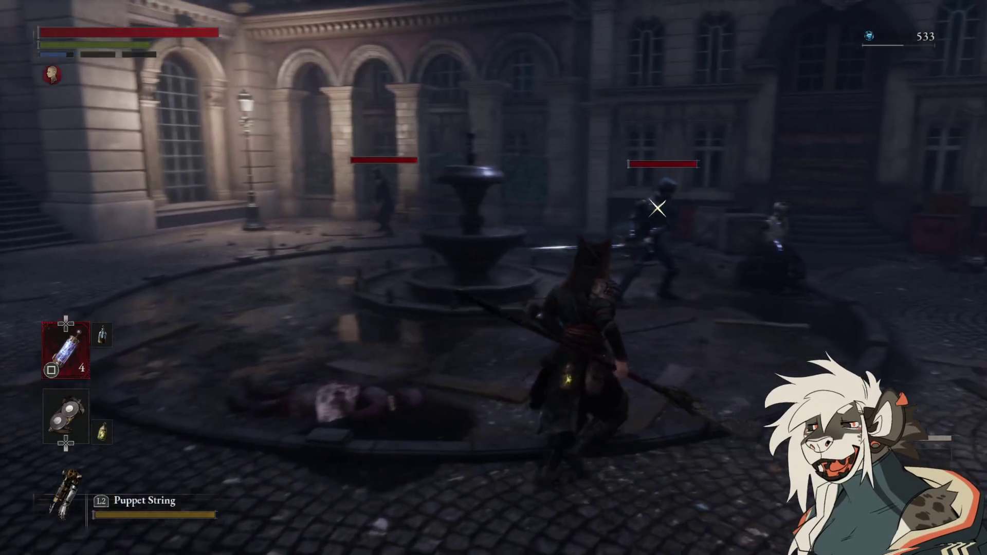
# - Switch targets, dodge the lightning, and attack to weaken the fountain puppets
pyautogui.press('w')
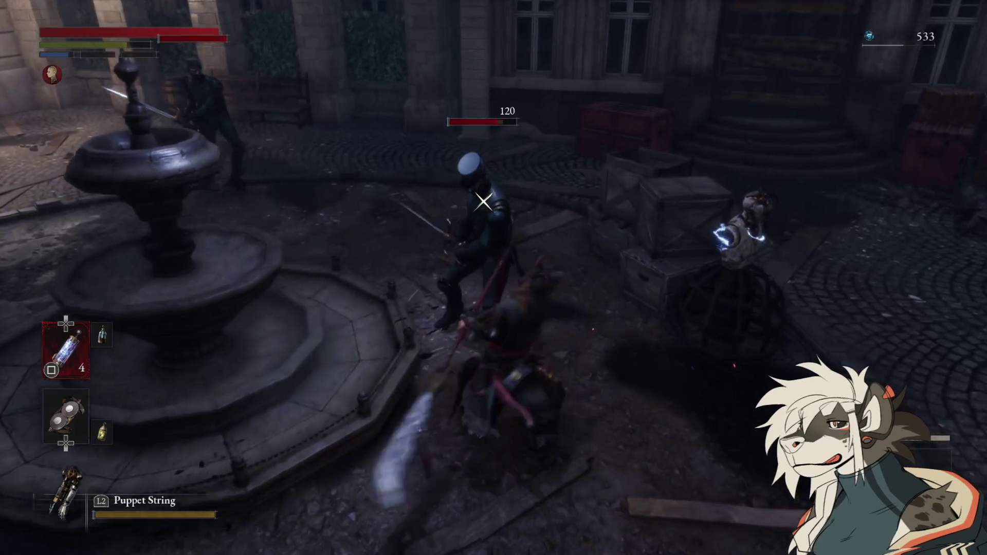
pyautogui.press('w')
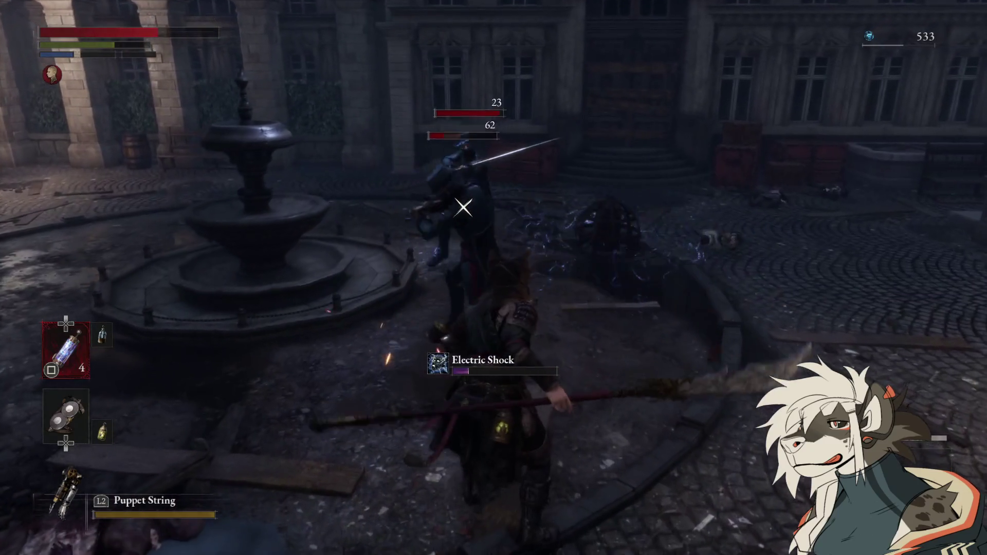
pyautogui.press('w')
pyautogui.press('w')
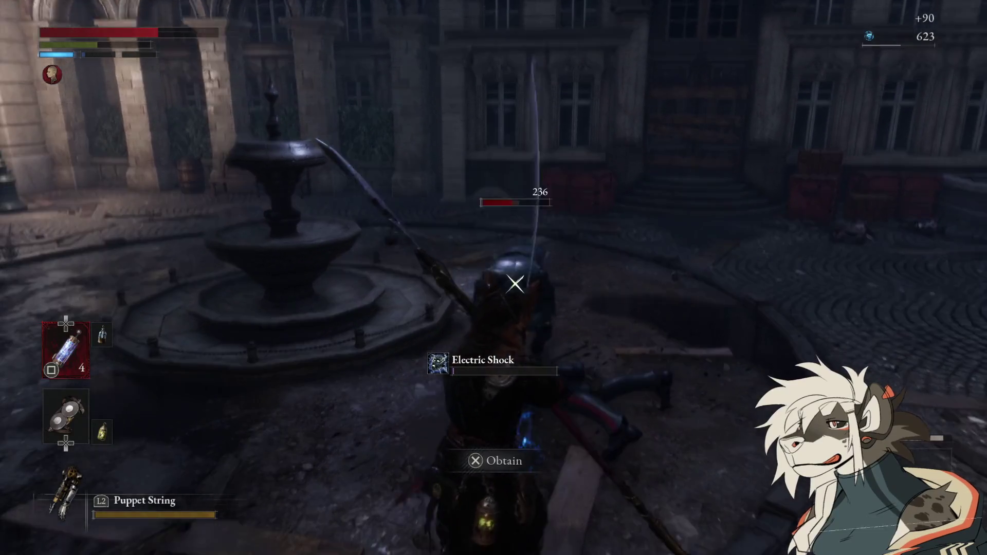
# - Finish off the last puppet and collect the Attribute Purification Ampoule
pyautogui.press('w')
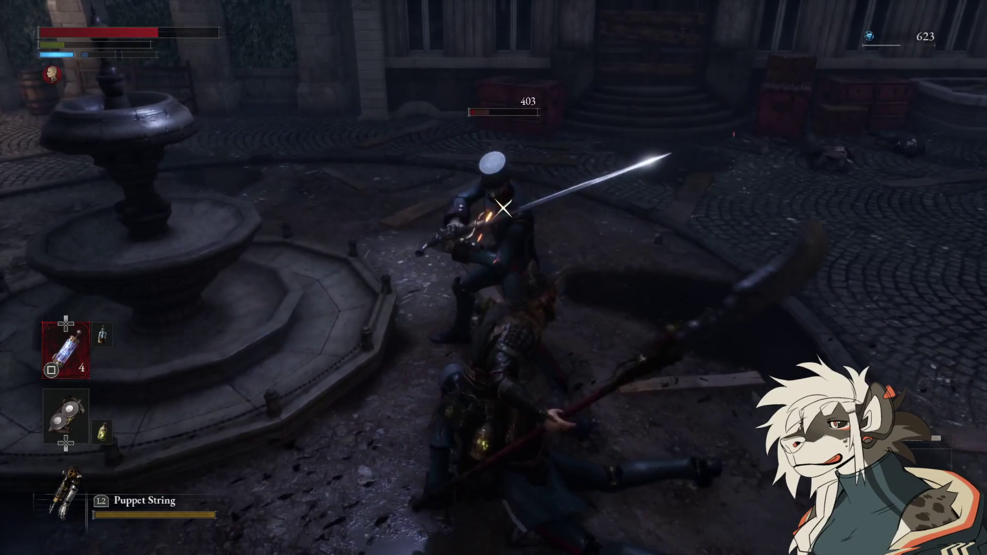
pyautogui.press('w')
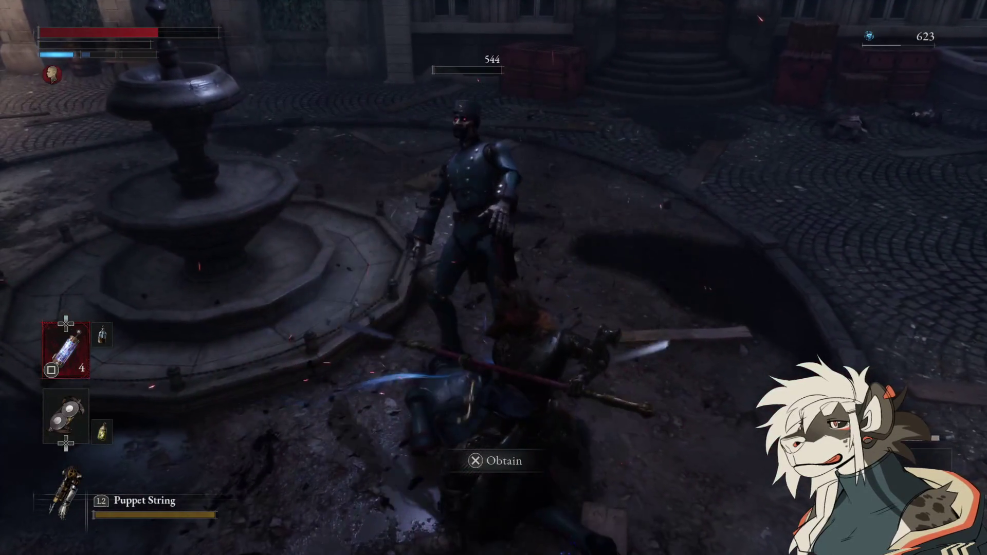
pyautogui.press('e')
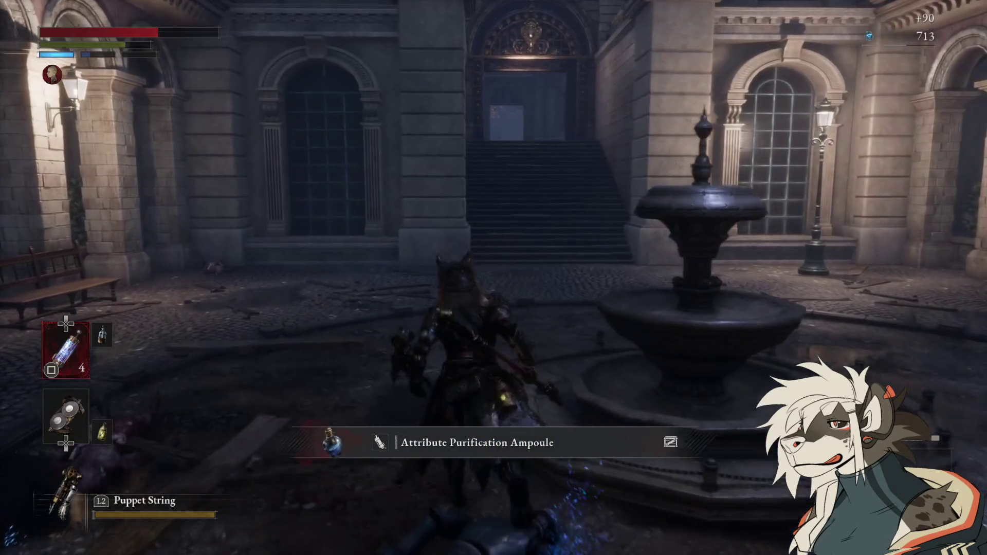
# - Heal with a Pulse Cell, then climb the stairs and pass through the doorway into the lamp-lit side courtyard
pyautogui.press('w')
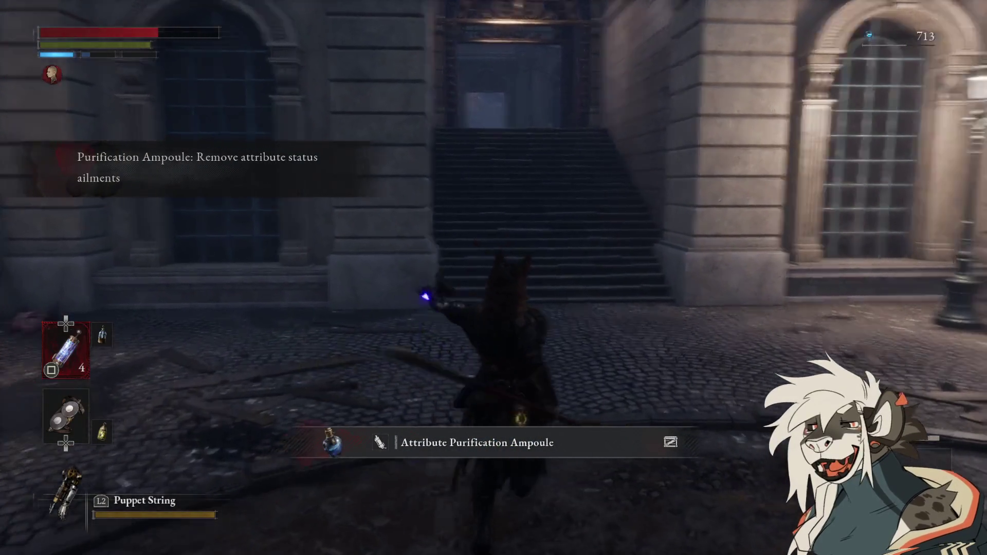
pyautogui.press('r')
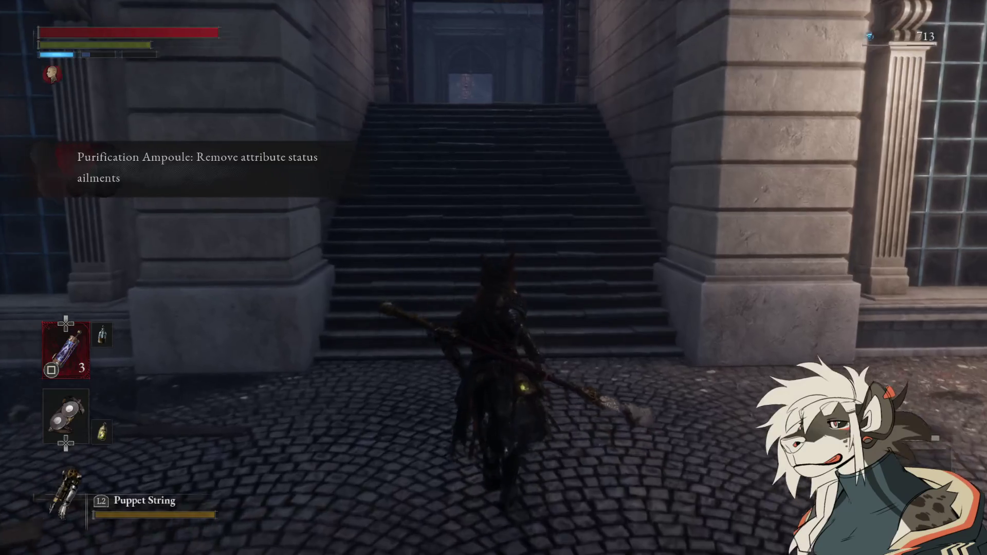
pyautogui.press('w')
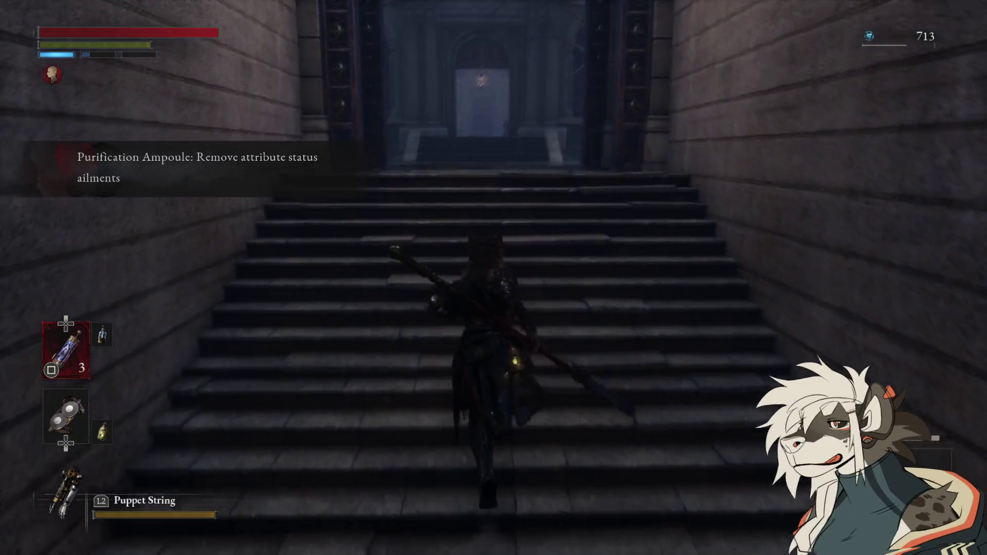
pyautogui.press('w')
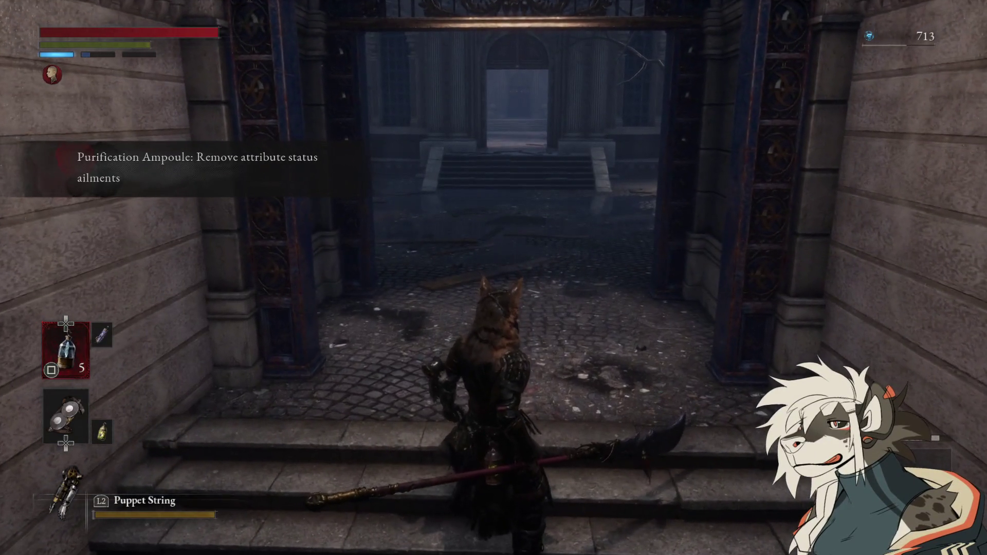
pyautogui.press('w')
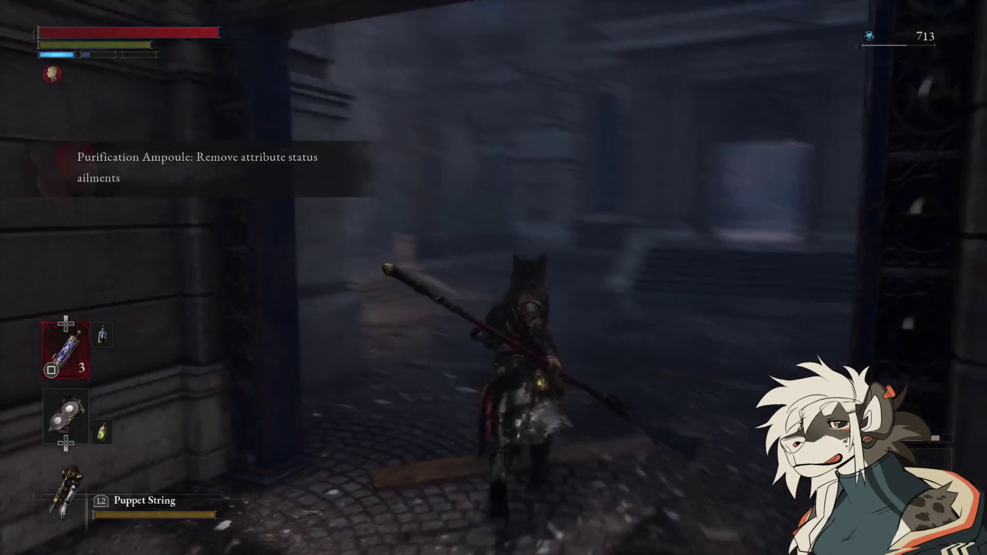
pyautogui.press('w')
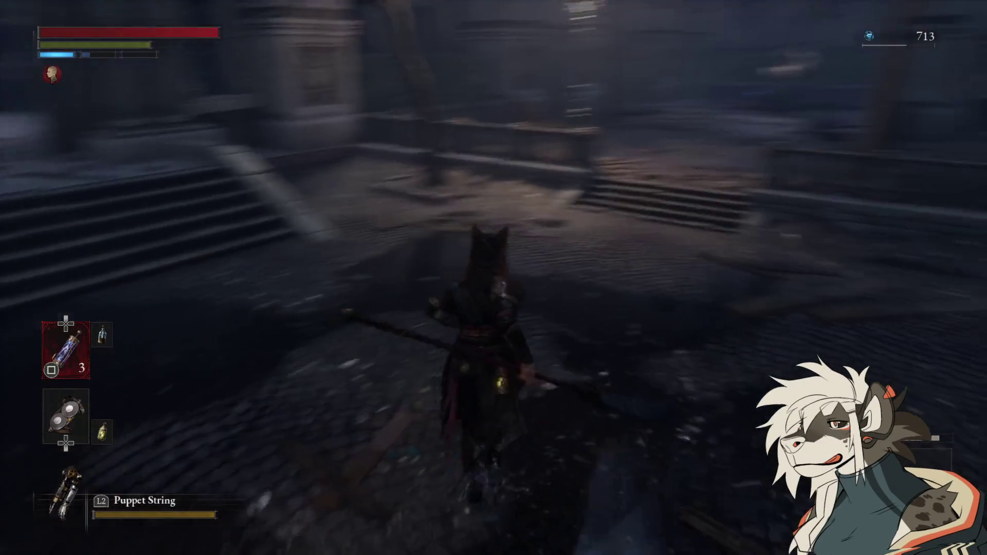
pyautogui.press('w')
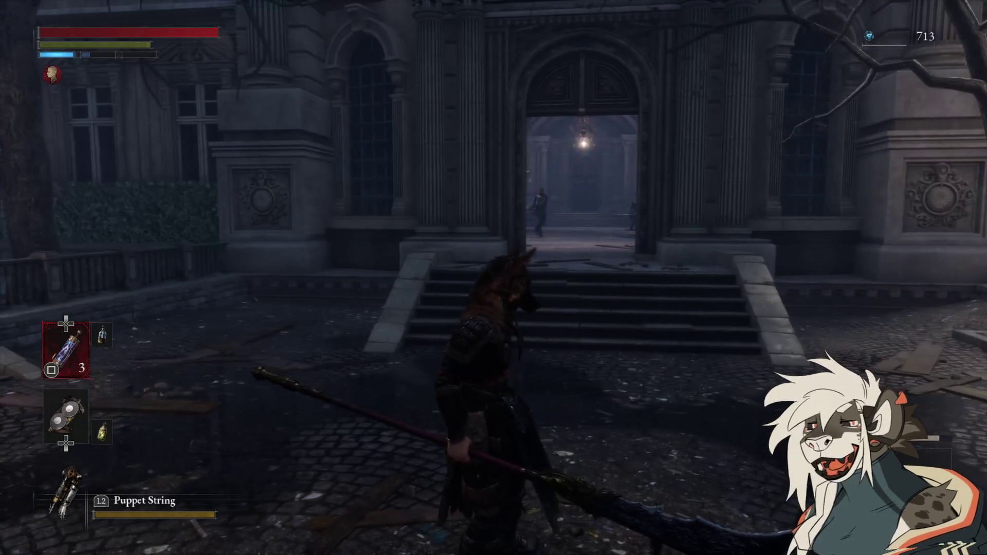
pyautogui.press('w')
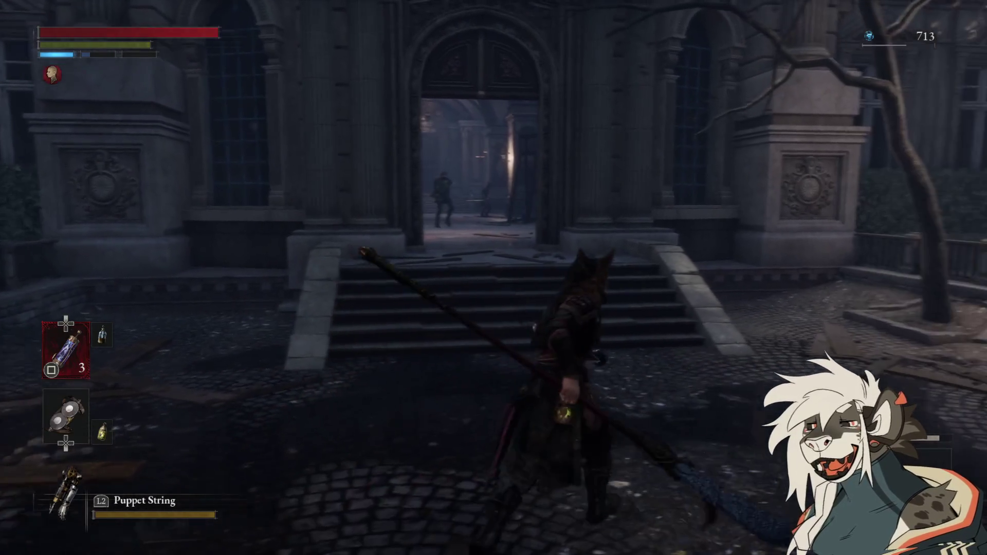
pyautogui.press('a')
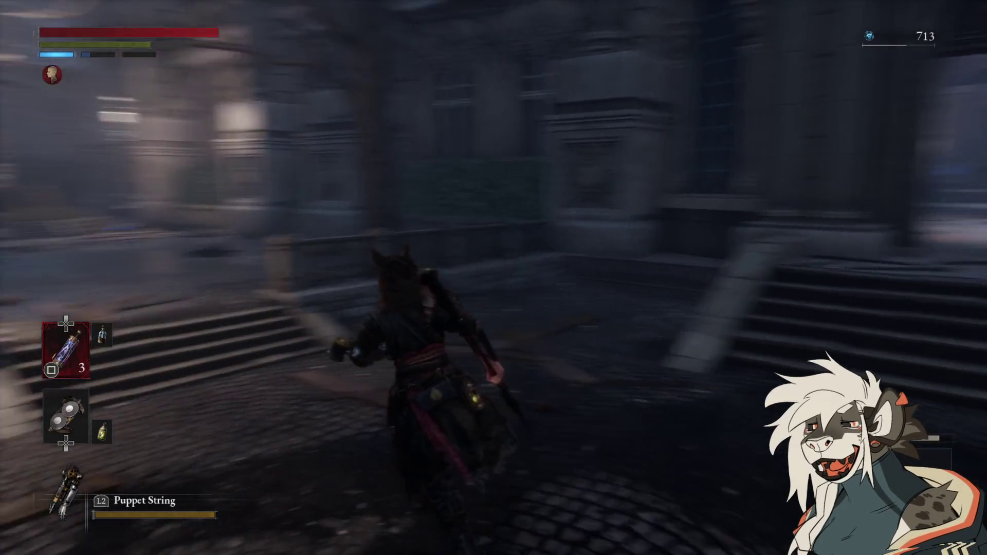
pyautogui.press('w')
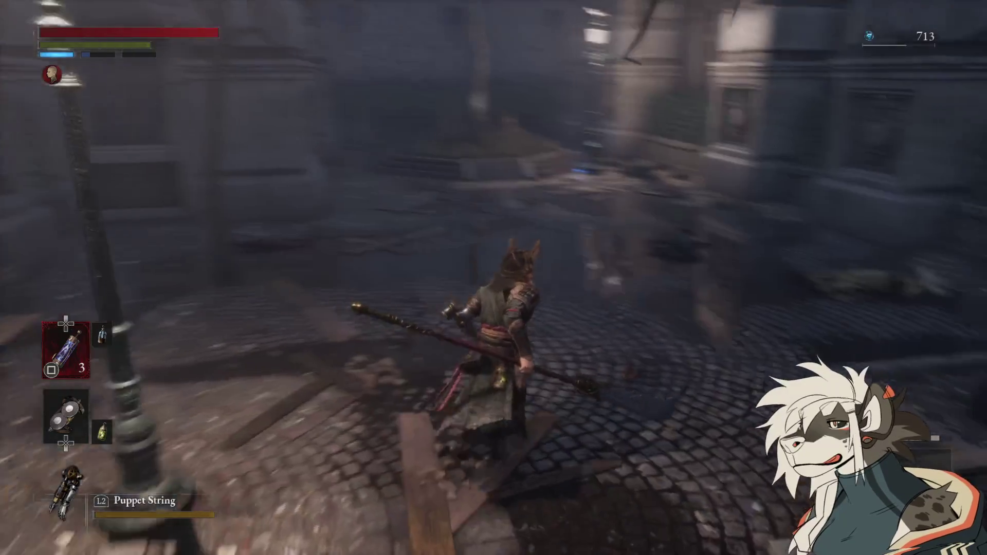
pyautogui.press('w')
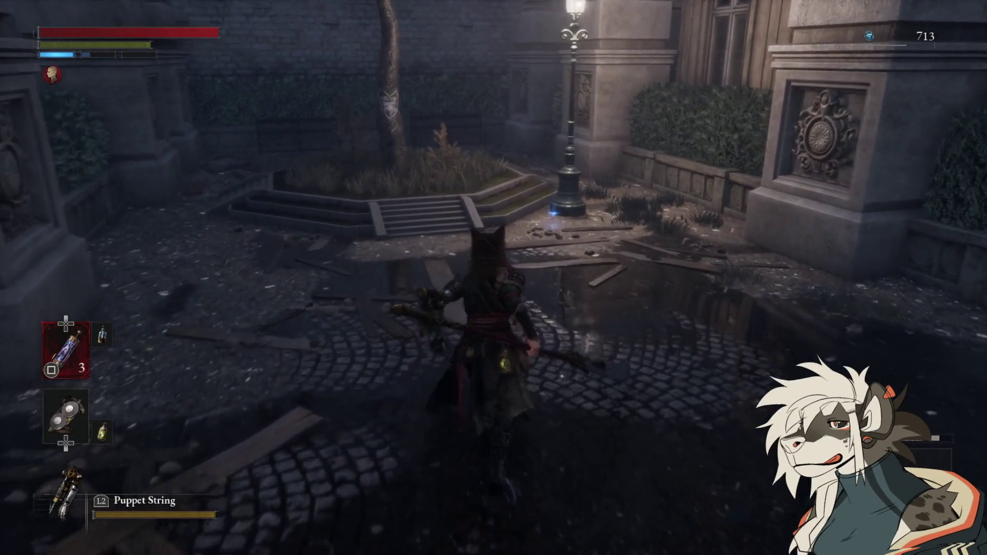